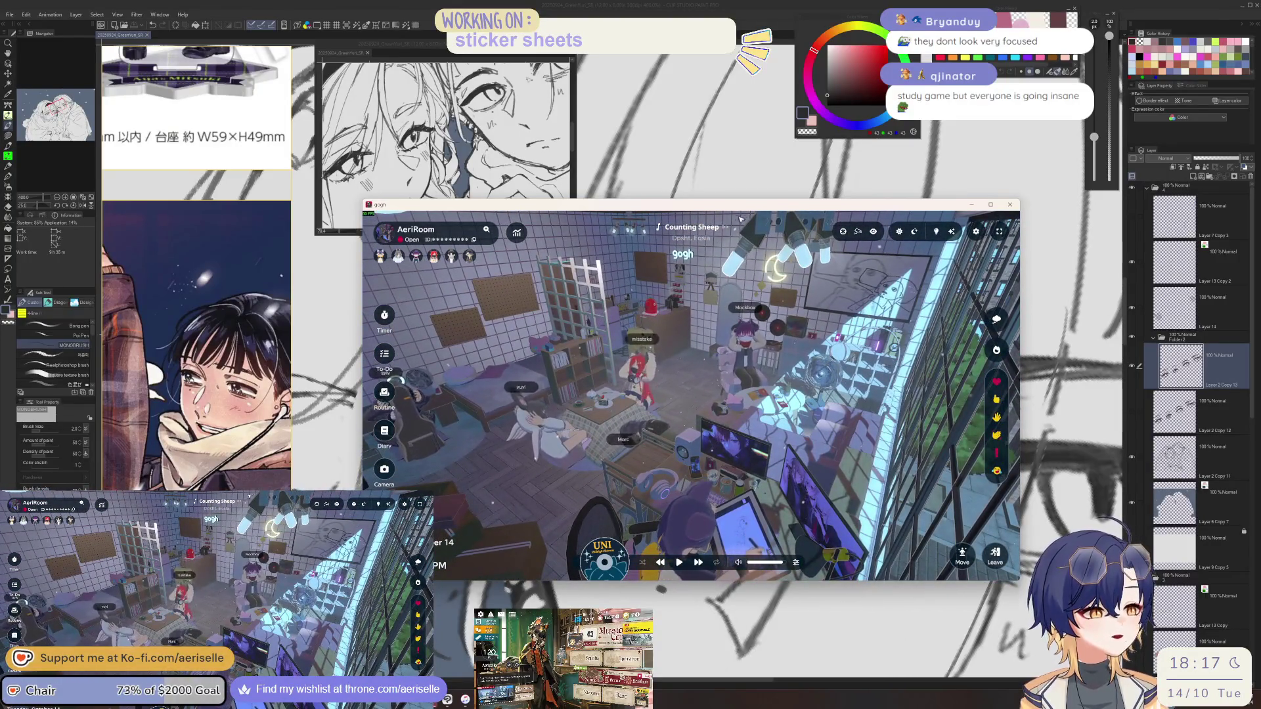
Move the gogh window to the lower-left of the screen so the canvas shows.
{"action": "left_click_drag", "start_coordinate": [748, 205], "coordinate": [0, 227]}
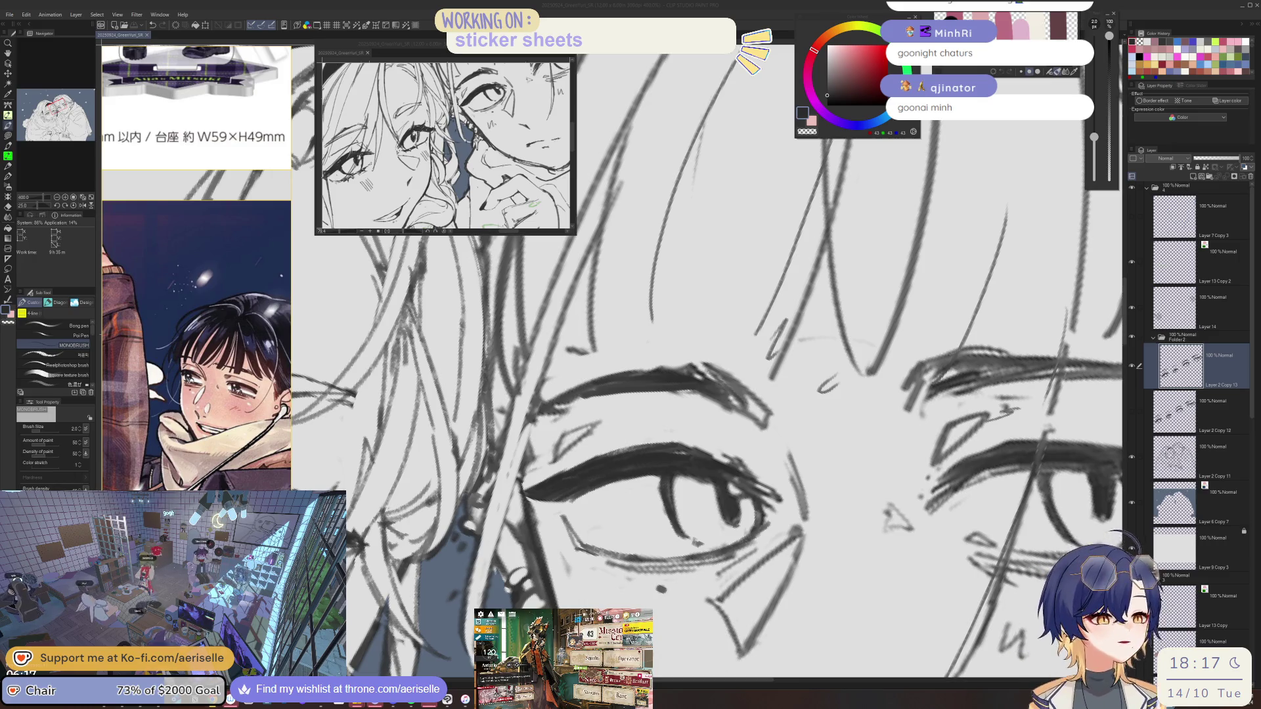
Sketch extra small lash strokes around the close-up eye with the MONOBRUSH pen.
{"action": "left_click", "coordinate": [739, 457]}
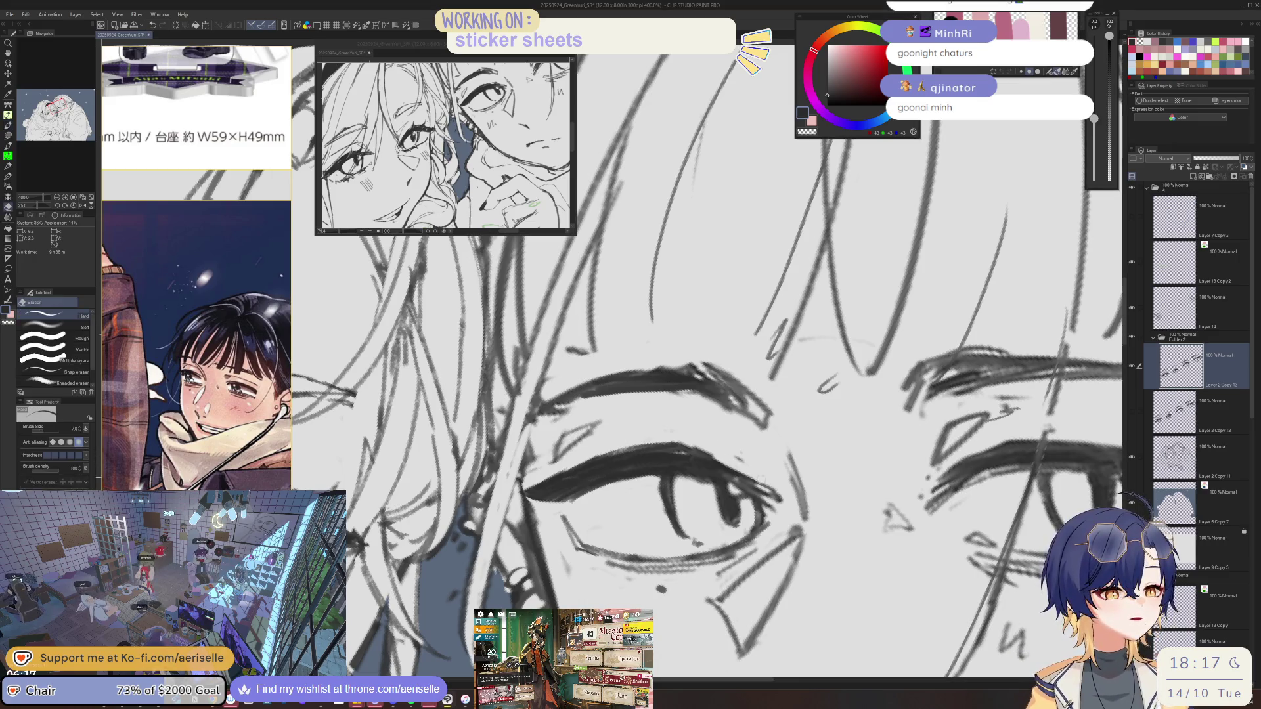
{"action": "left_click_drag", "start_coordinate": [742, 473], "coordinate": [732, 452]}
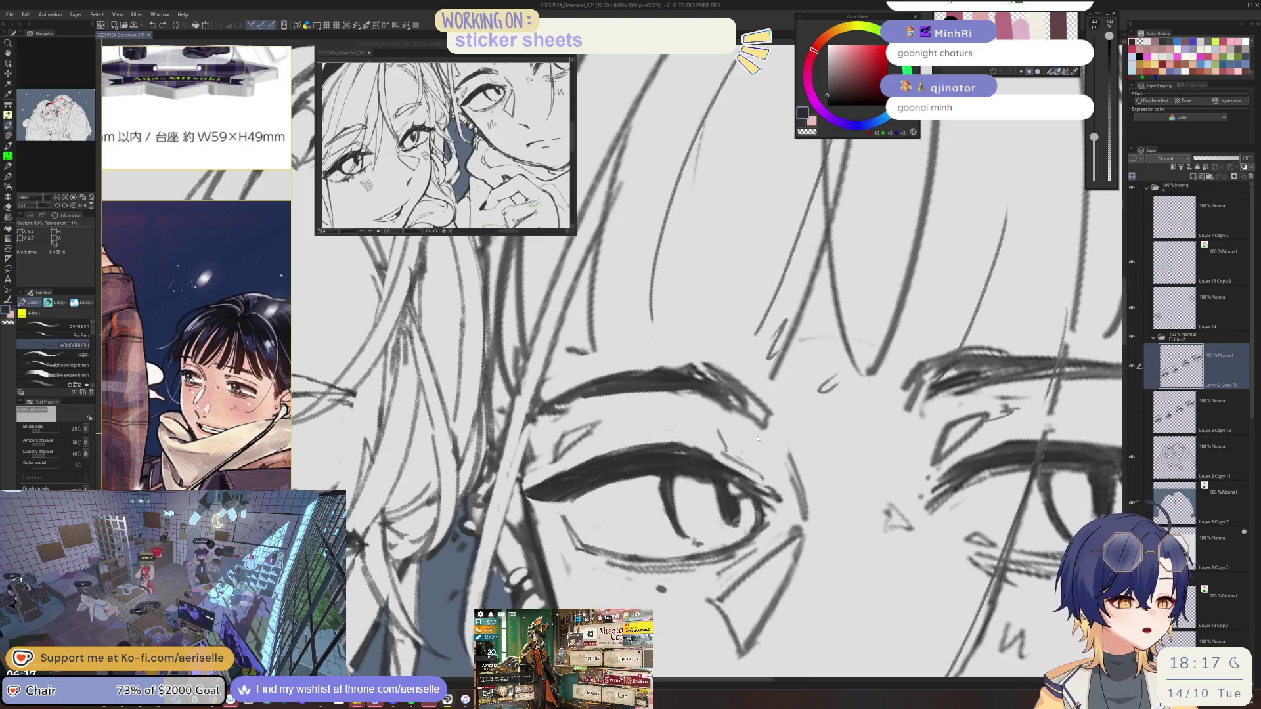
{"action": "scroll", "coordinate": [385, 334], "scroll_direction": "down", "scroll_amount": 4}
{"action": "key", "text": "minus"}
{"action": "key", "text": "minus"}
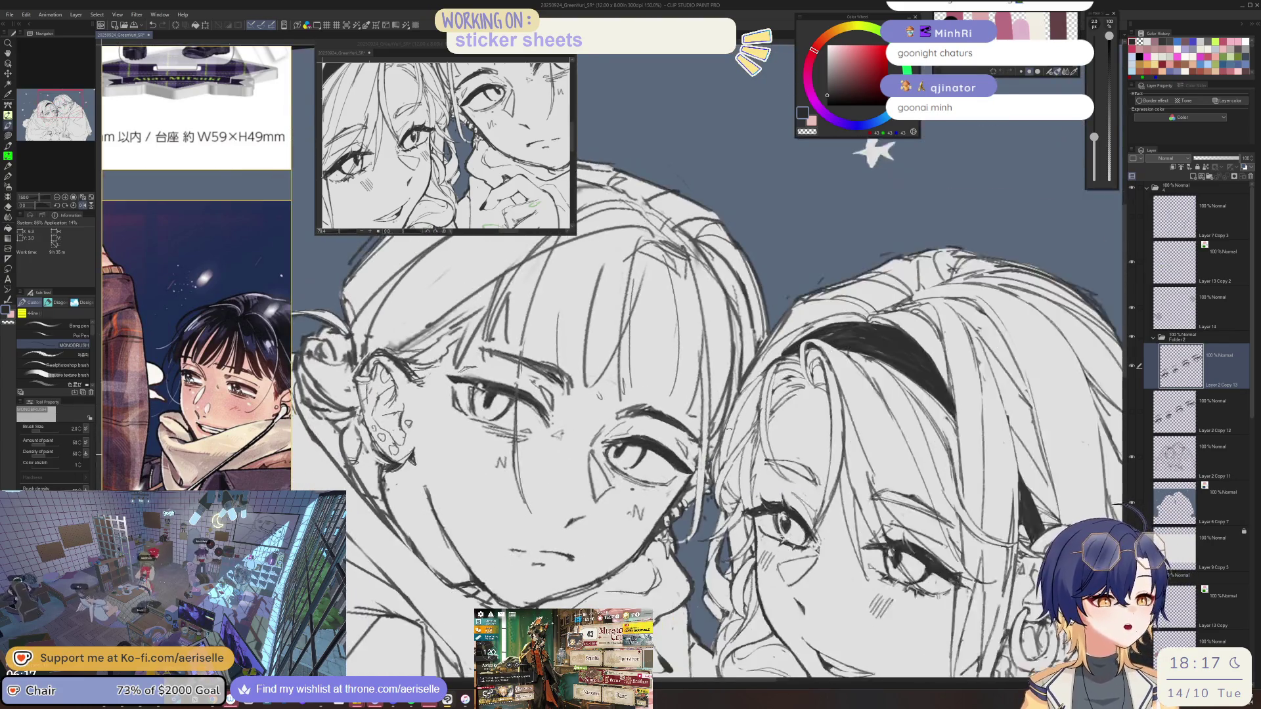
{"action": "key", "text": "ctrl+s"}
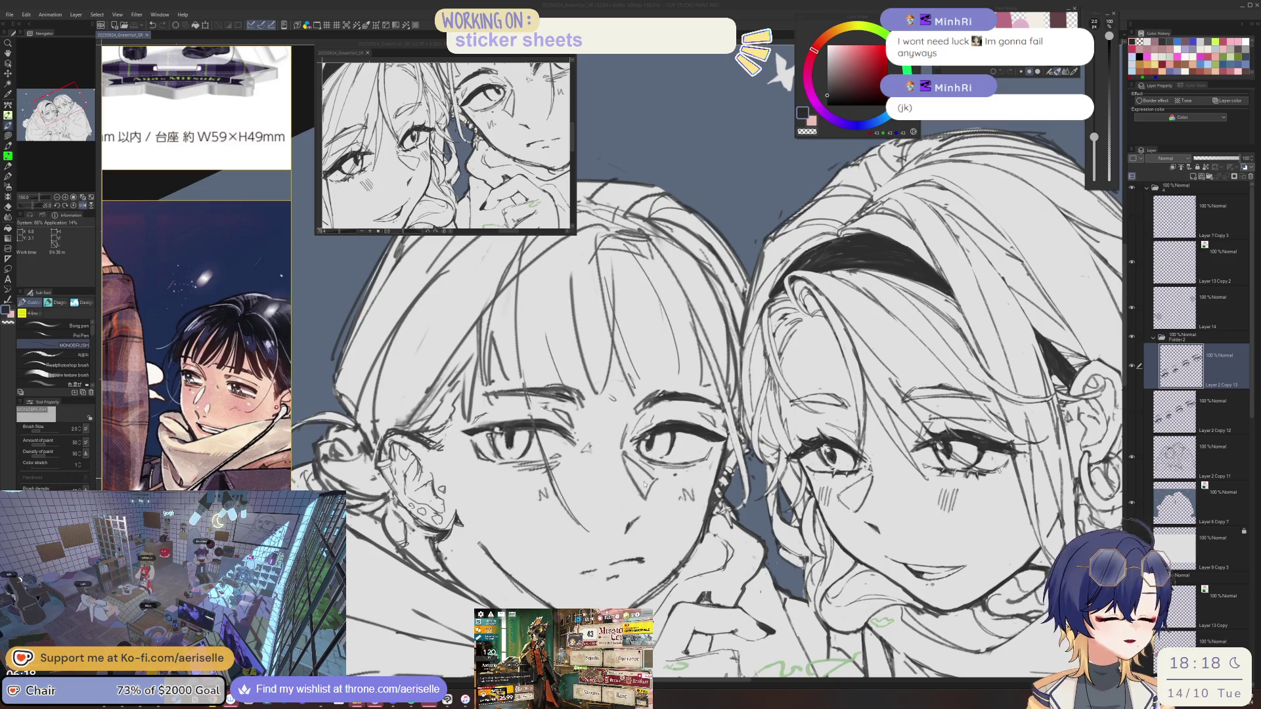
{"action": "key", "text": "e"}
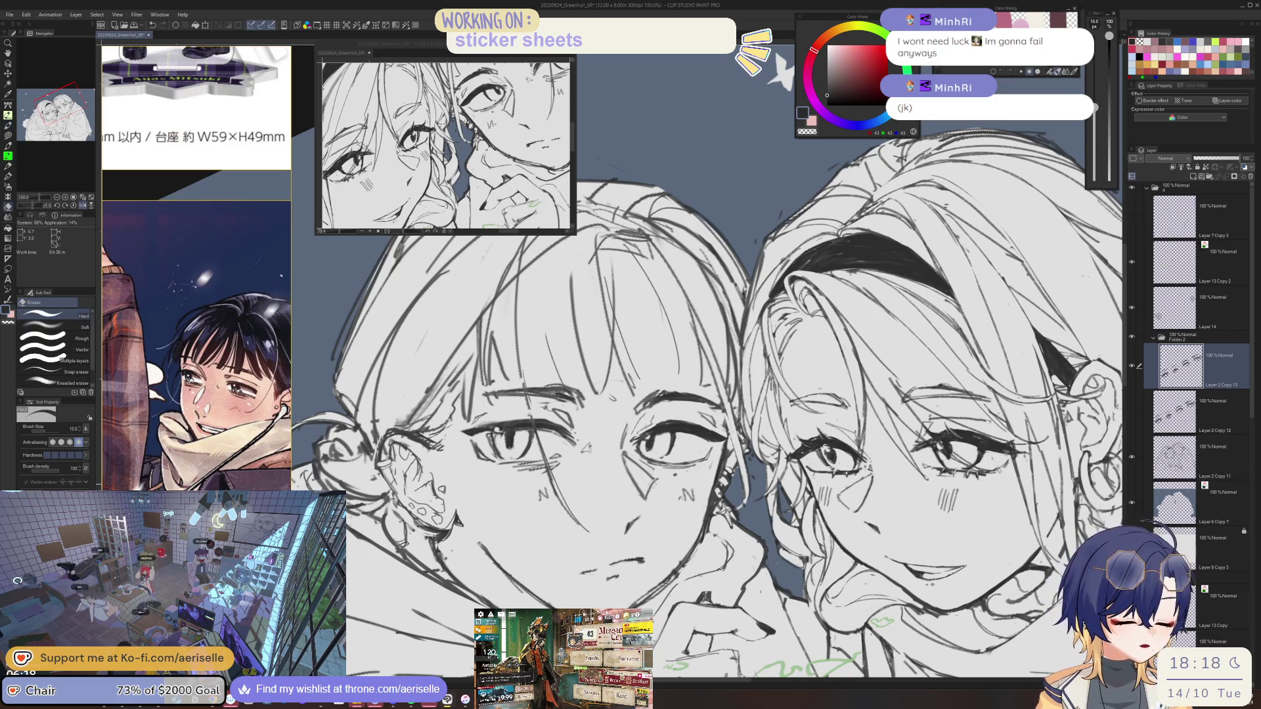
{"action": "key", "text": "ctrl+plus"}
Make Layer 2 Copy 11 the working layer and zoom in on the lower face.
{"action": "key", "text": "p"}
{"action": "left_click", "coordinate": [1175, 458]}
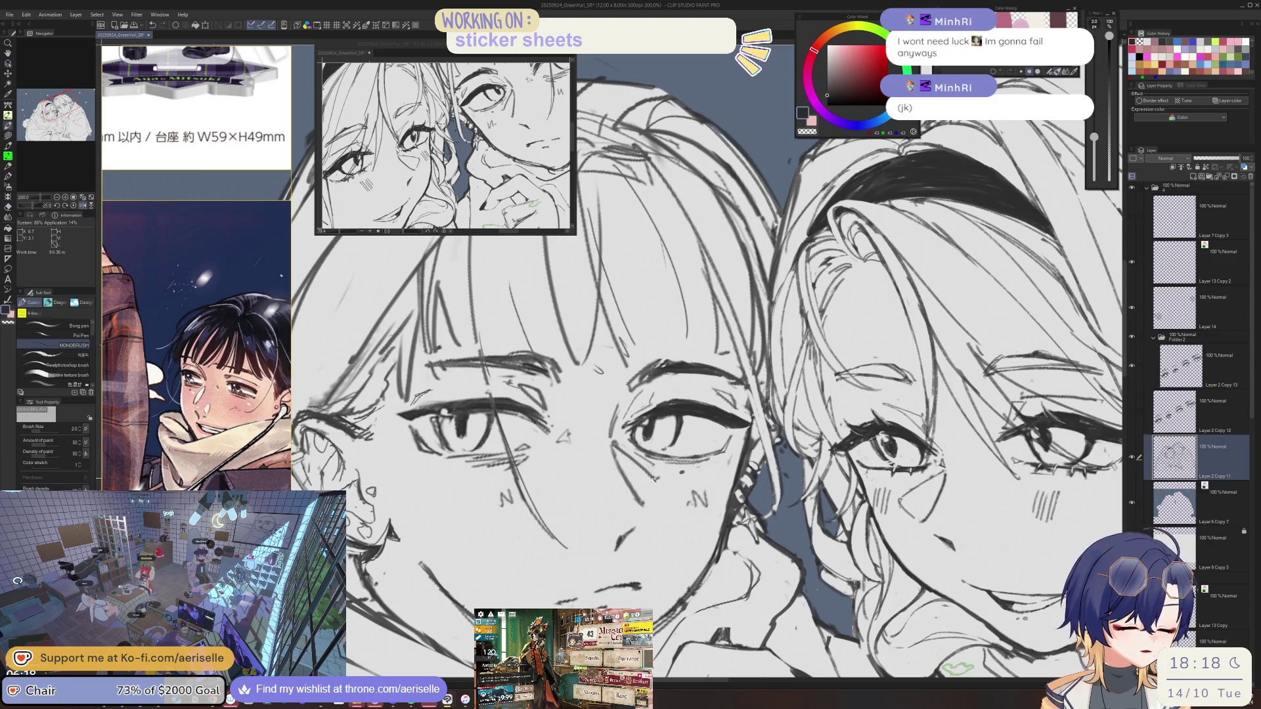
{"action": "key", "text": "h"}
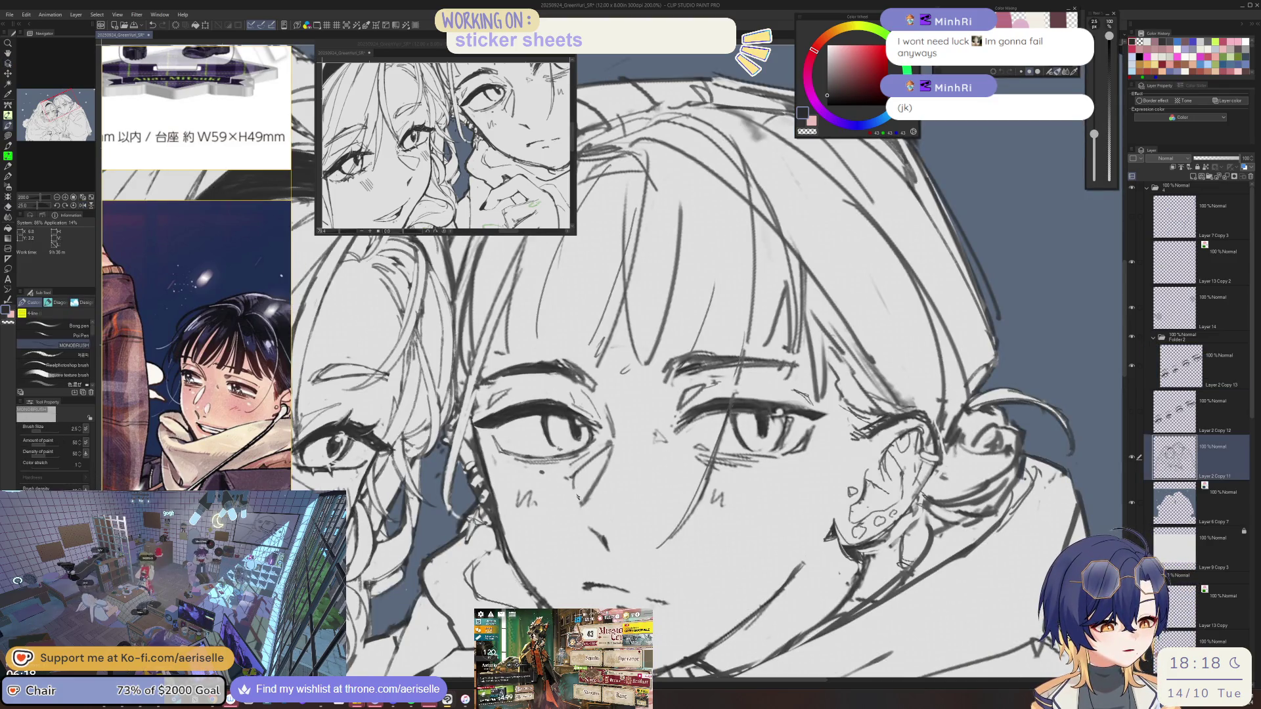
{"action": "key", "text": "h"}
{"action": "key", "text": "h"}
{"action": "key", "text": "ctrl+plus"}
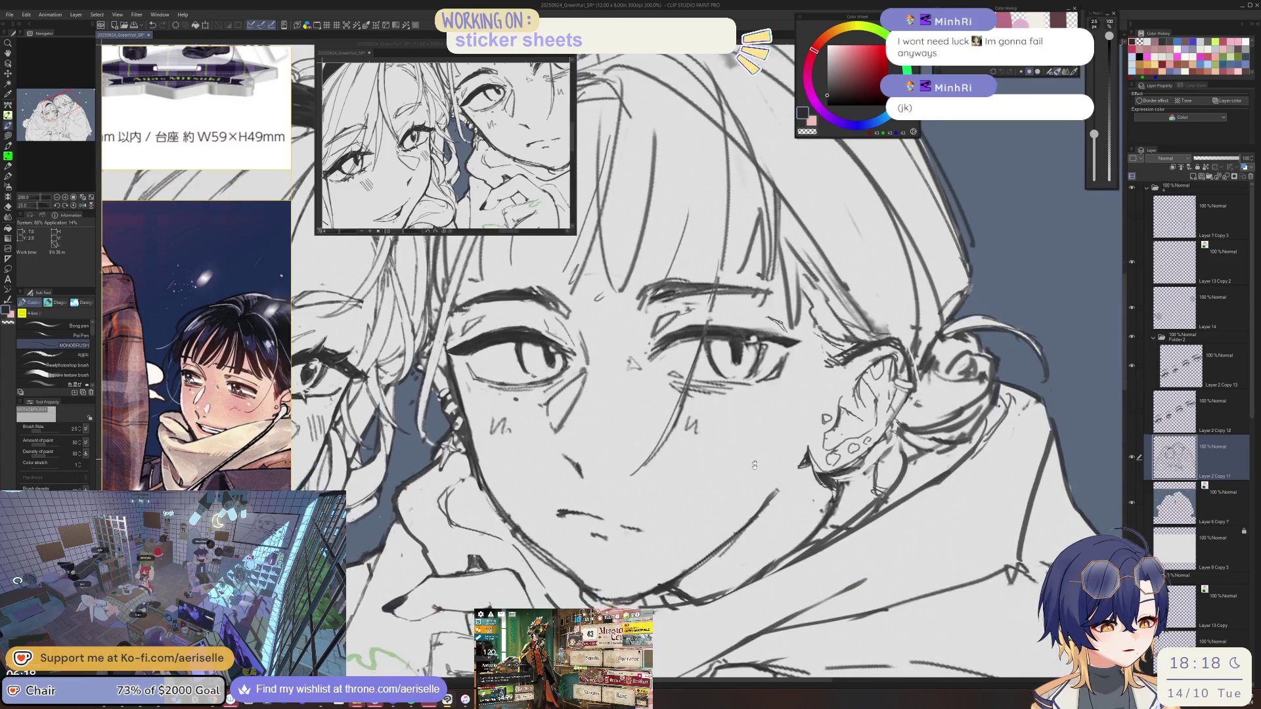
{"action": "key", "text": "asciicircum"}
{"action": "key", "text": "asciicircum"}
{"action": "key", "text": "ctrl+plus"}
{"action": "key", "text": "u"}
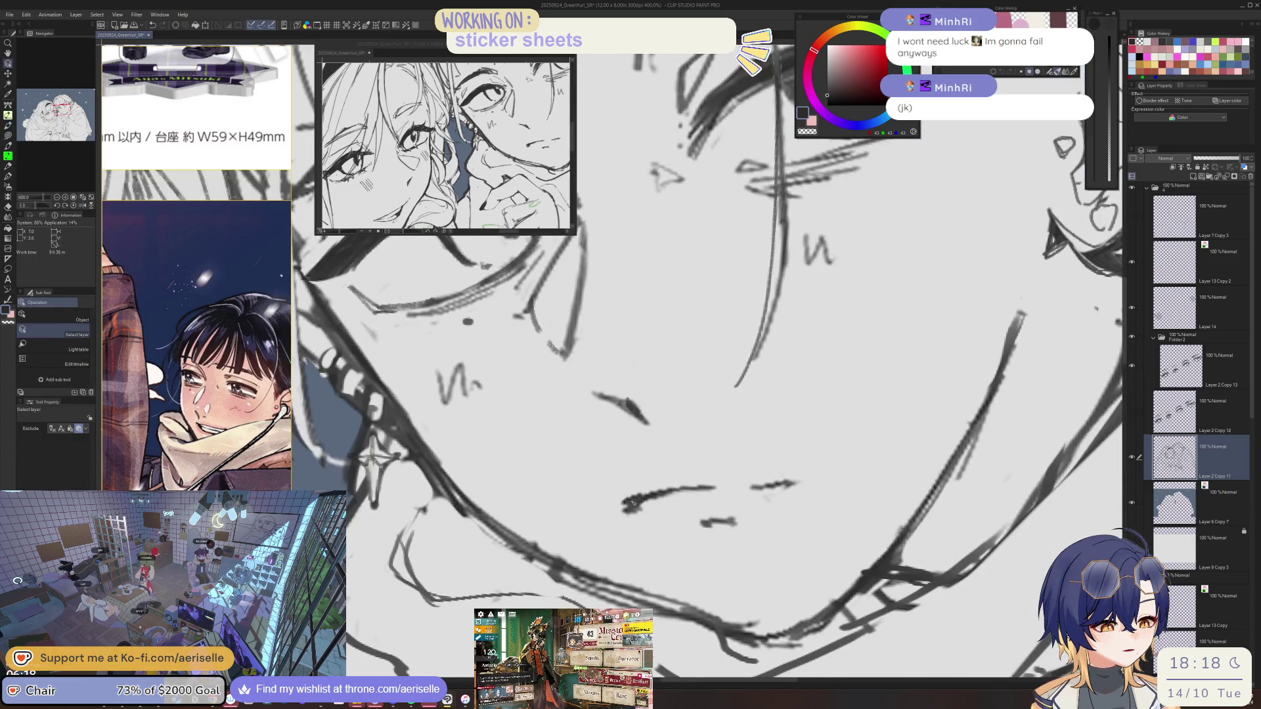
Shrink the eraser to size 8 and mirror and rotate the view around the mouth.
{"action": "key", "text": "e"}
{"action": "key", "text": "bracketleft"}
{"action": "key", "text": "bracketleft"}
{"action": "key", "text": "bracketleft"}
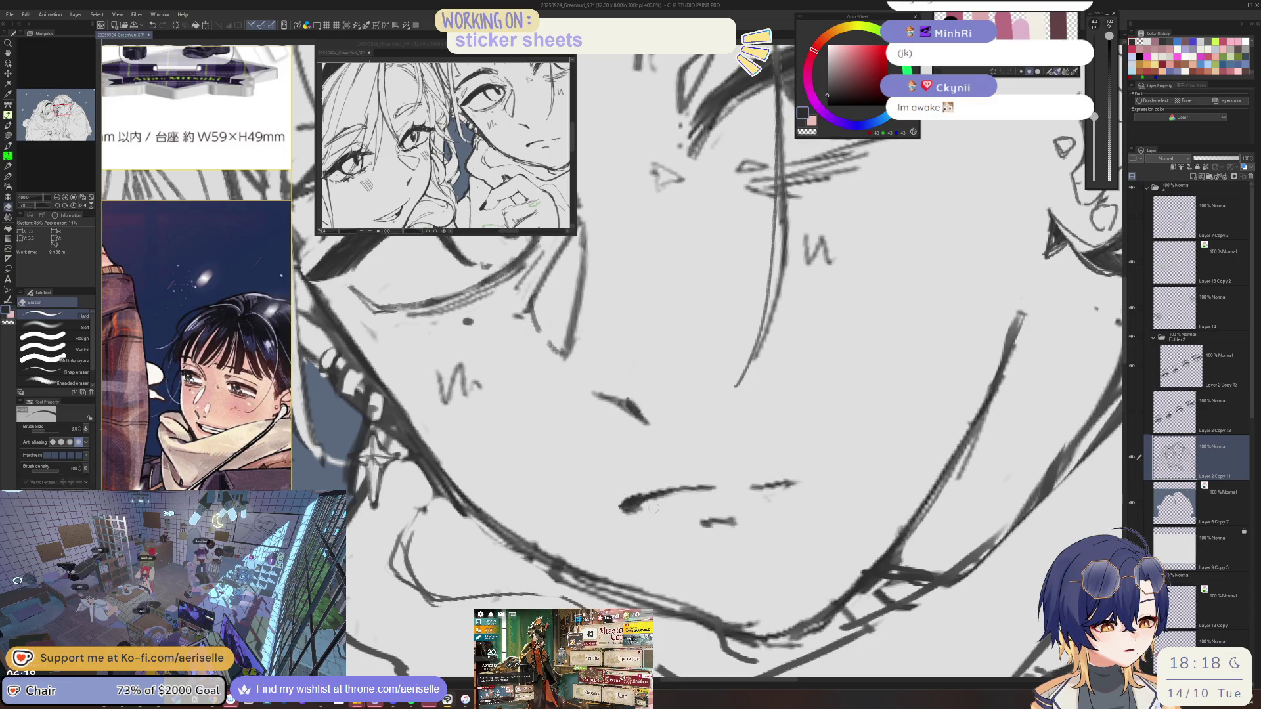
{"action": "key", "text": "h"}
{"action": "key", "text": "minus"}
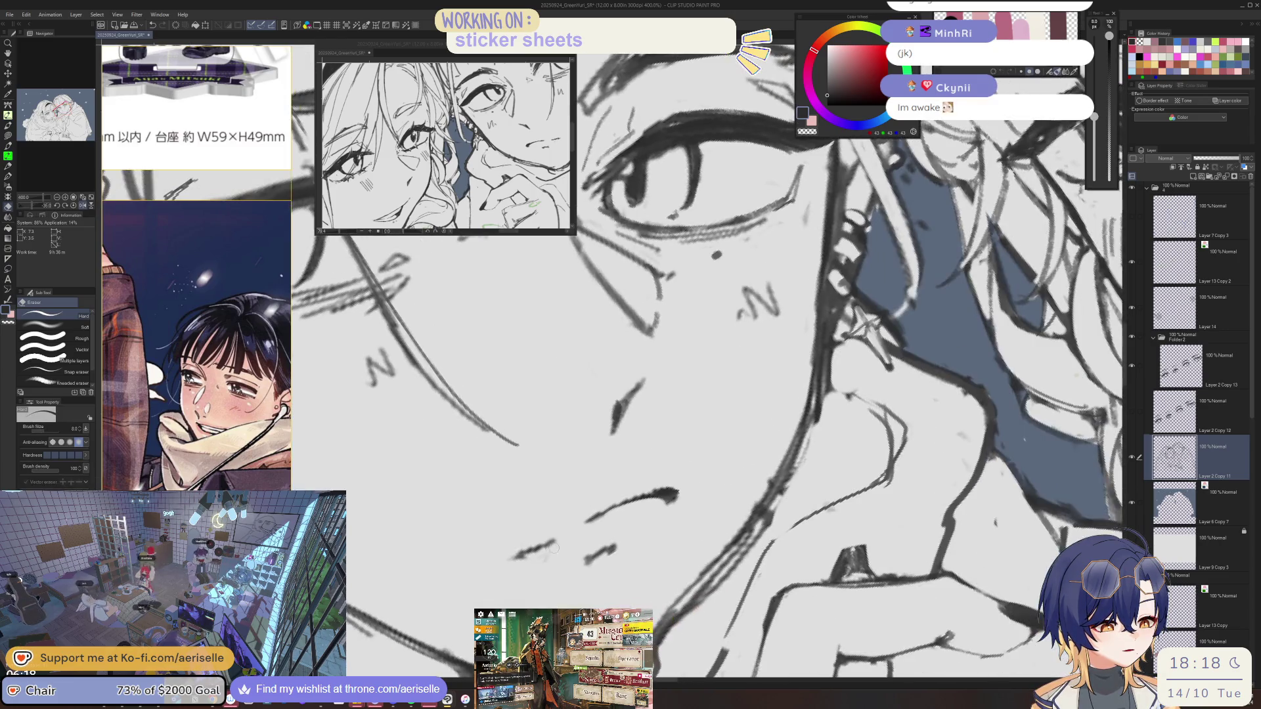
{"action": "key", "text": "h"}
{"action": "key", "text": "minus"}
{"action": "key", "text": "minus"}
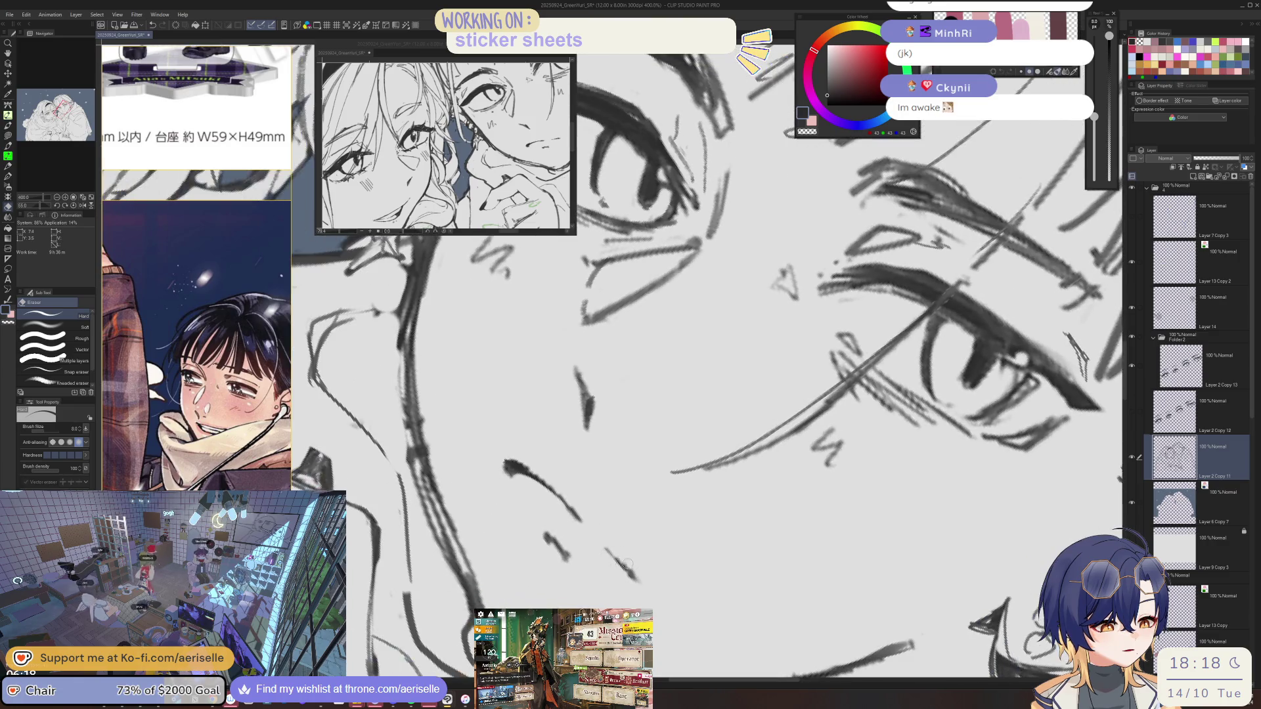
{"action": "key", "text": "p"}
{"action": "key", "text": "minus"}
{"action": "key", "text": "minus"}
{"action": "key", "text": "minus"}
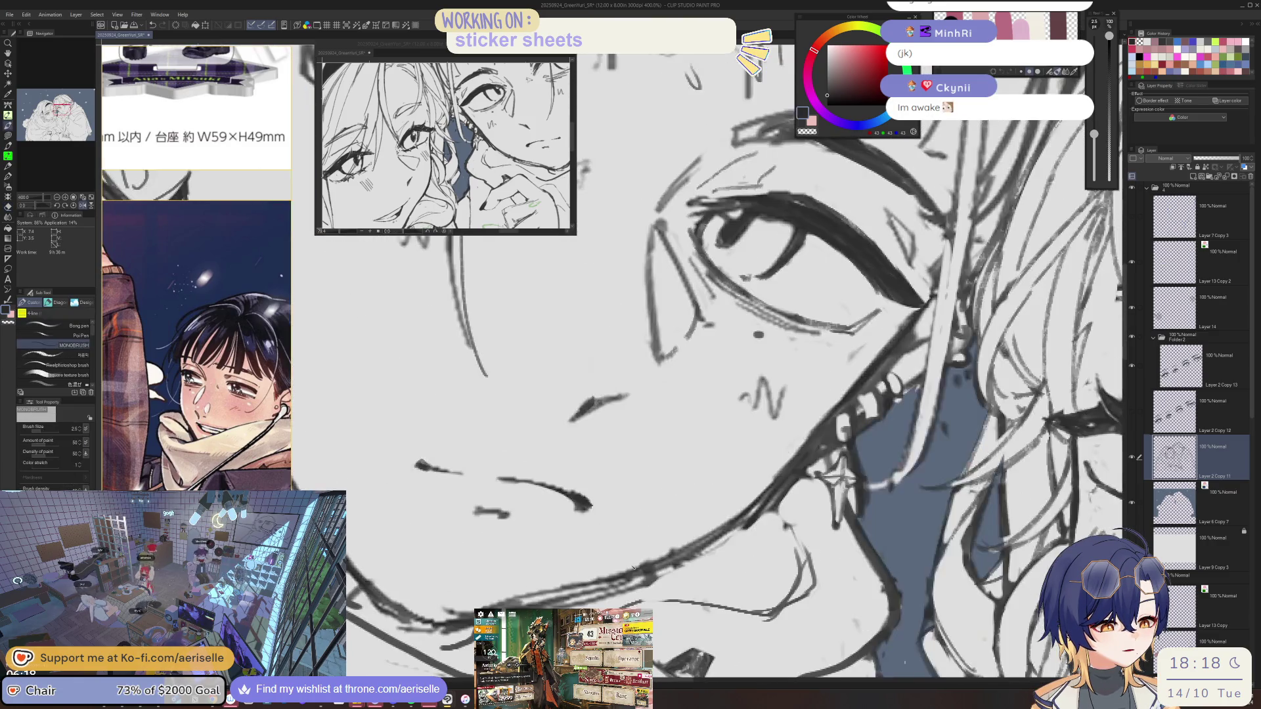
Redraw the mouth stroke thinner and rework strokes on the left girl's face.
{"action": "key", "text": "e"}
{"action": "mouse_move", "coordinate": [729, 499]}
{"action": "left_mouse_down"}
{"action": "mouse_move", "coordinate": [706, 542]}
{"action": "mouse_move", "coordinate": [716, 535]}
{"action": "left_mouse_up"}
{"action": "key", "text": "p"}
{"action": "key", "text": "e"}
{"action": "key", "text": "p"}
{"action": "key", "text": "minus"}
{"action": "key", "text": "minus"}
{"action": "key", "text": "minus"}
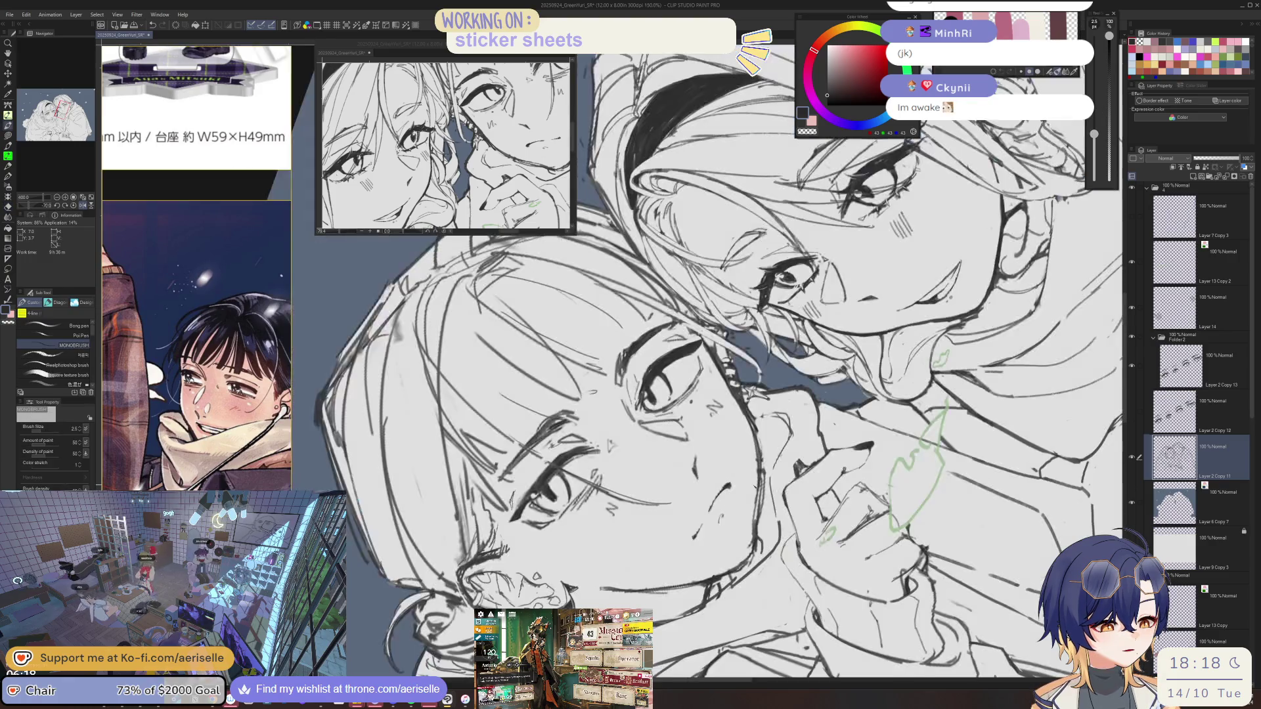
{"action": "key", "text": "plus"}
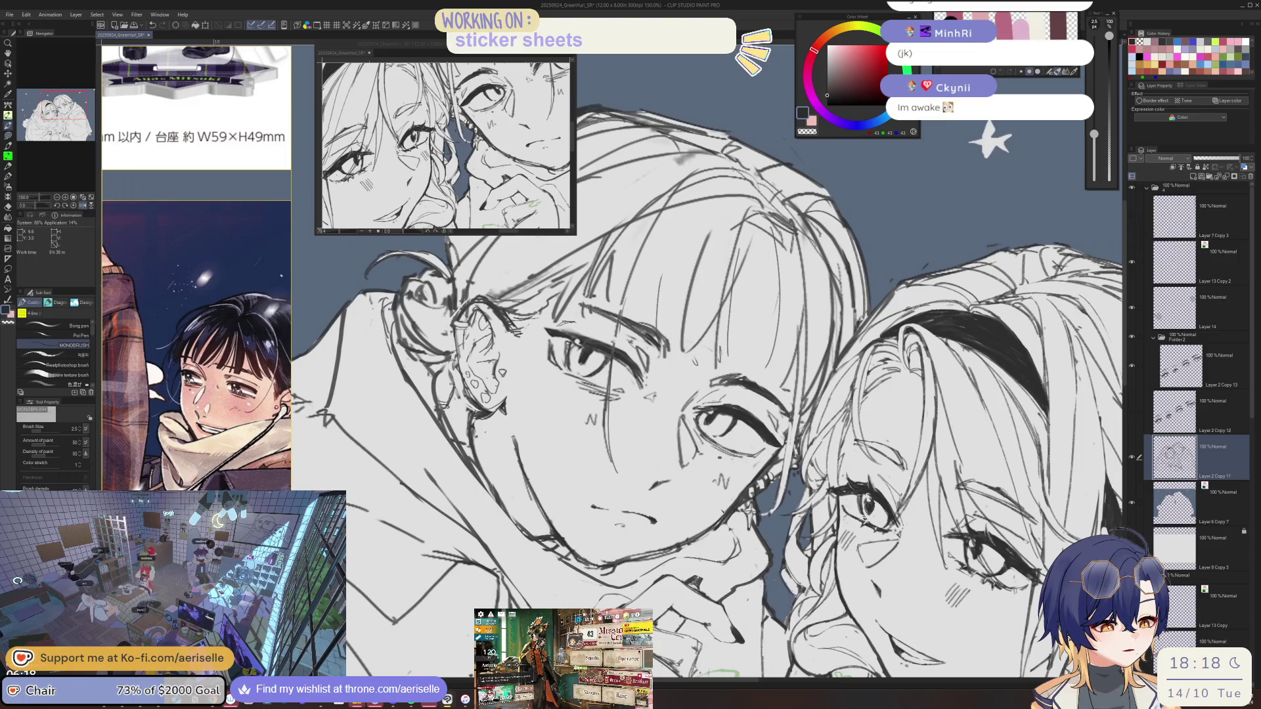
{"action": "key", "text": "e"}
{"action": "mouse_move", "coordinate": [525, 433]}
{"action": "left_mouse_down"}
{"action": "mouse_move", "coordinate": [518, 532]}
{"action": "mouse_move", "coordinate": [532, 519]}
{"action": "mouse_move", "coordinate": [519, 499]}
{"action": "left_mouse_up"}
{"action": "key", "text": "p"}
Add small detail strokes to the ear with the pen.
{"action": "left_click_drag", "start_coordinate": [756, 295], "coordinate": [691, 455]}
{"action": "key", "text": "e"}
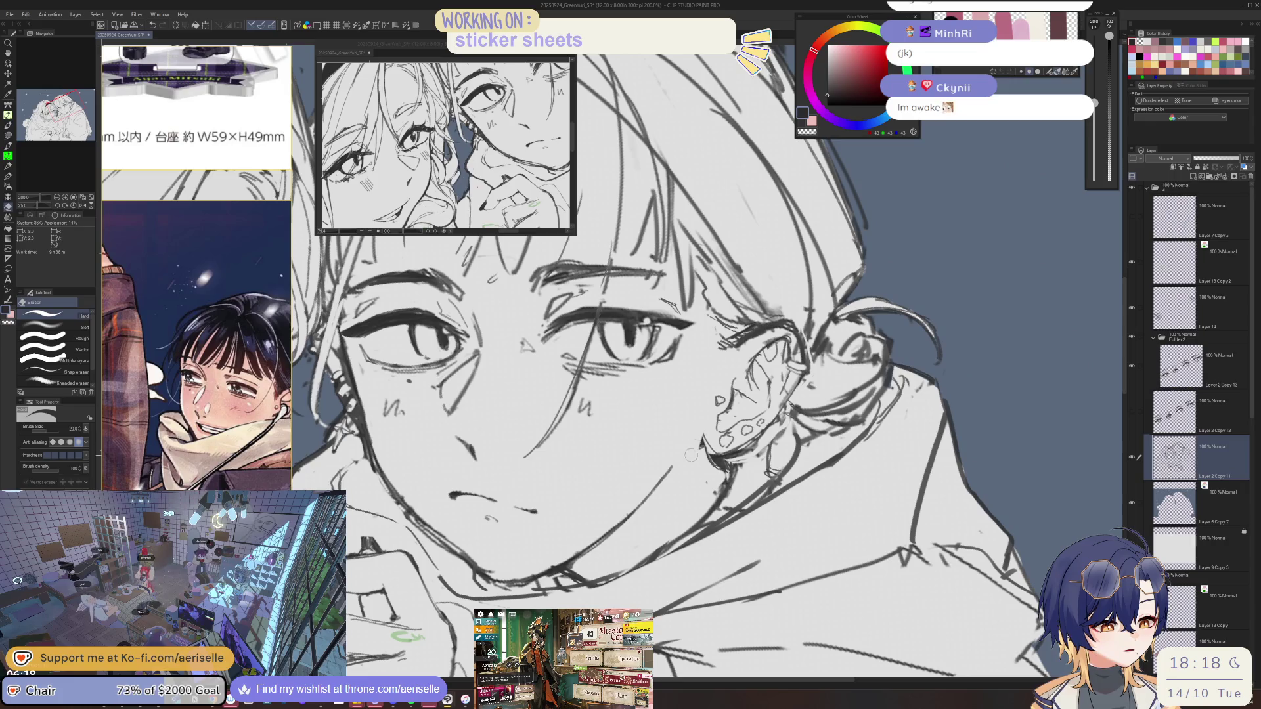
{"action": "key", "text": "plus"}
{"action": "key", "text": "p"}
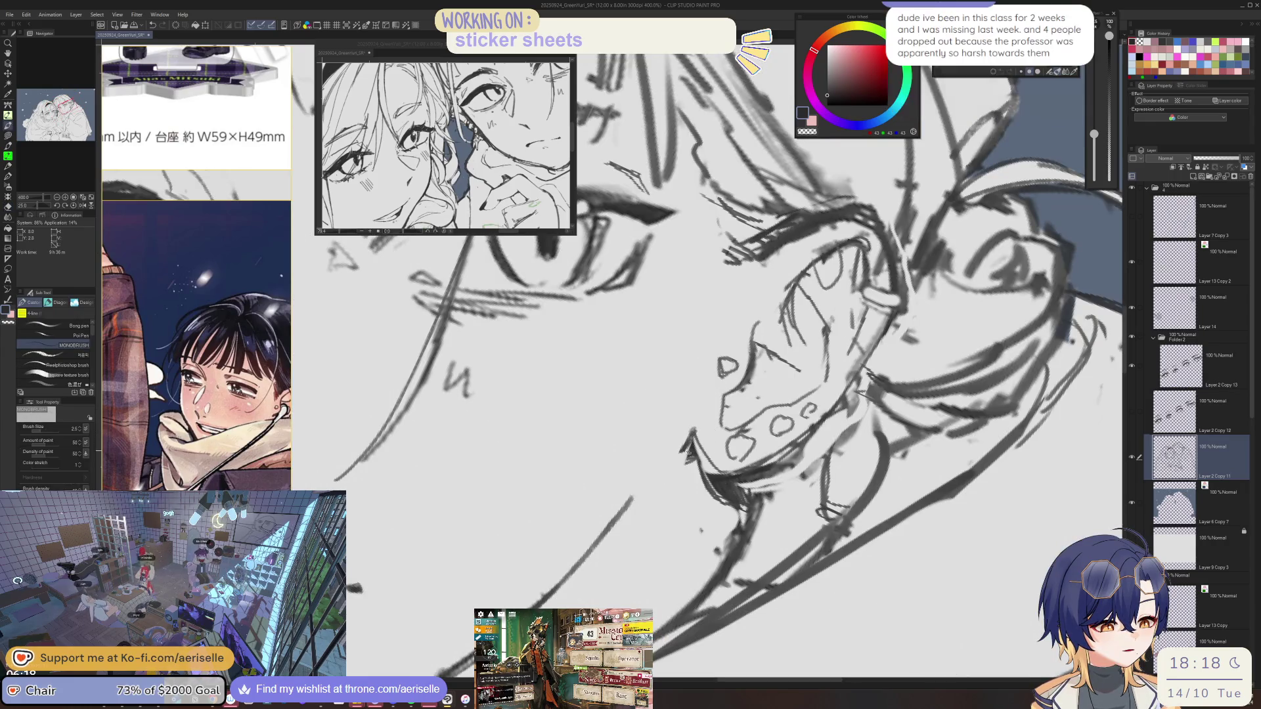
{"action": "left_click_drag", "start_coordinate": [686, 441], "coordinate": [739, 511]}
{"action": "key", "text": "e"}
{"action": "key", "text": "p"}
{"action": "key", "text": "ctrl+@"}
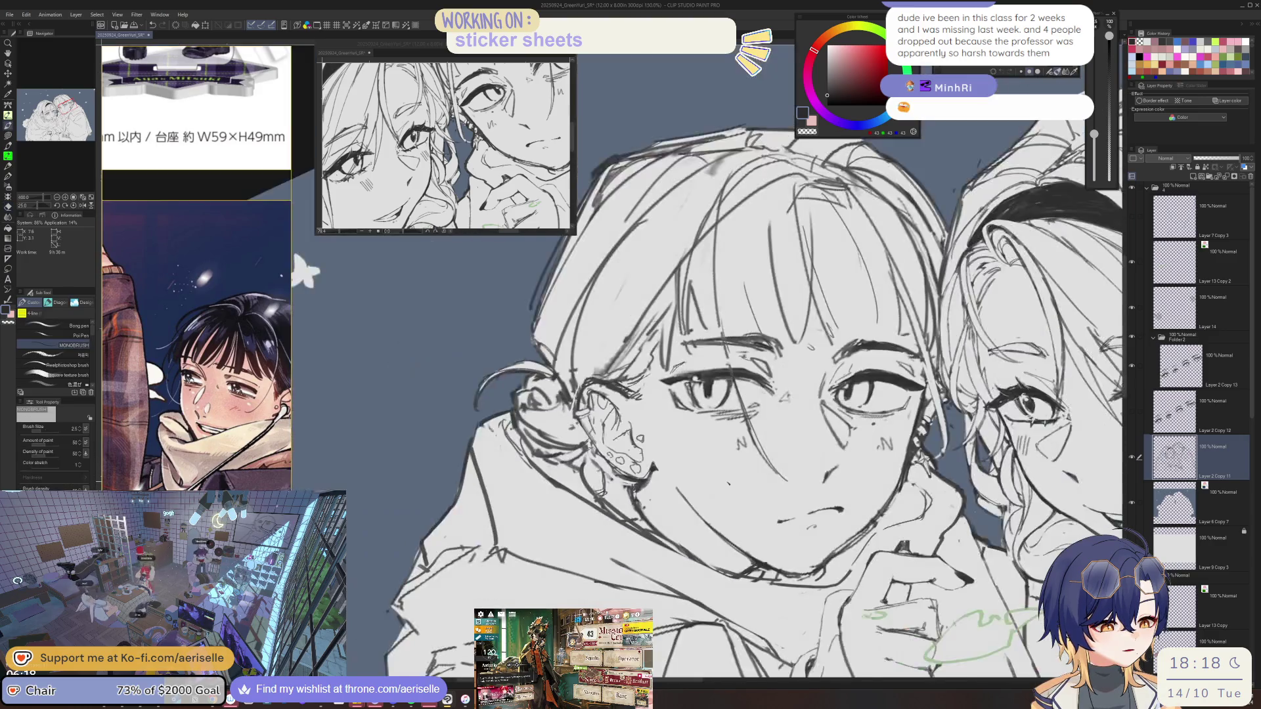
Erase stray marks beside the ear and along the jaw with a size-120 eraser.
{"action": "key", "text": "h"}
{"action": "key", "text": "e"}
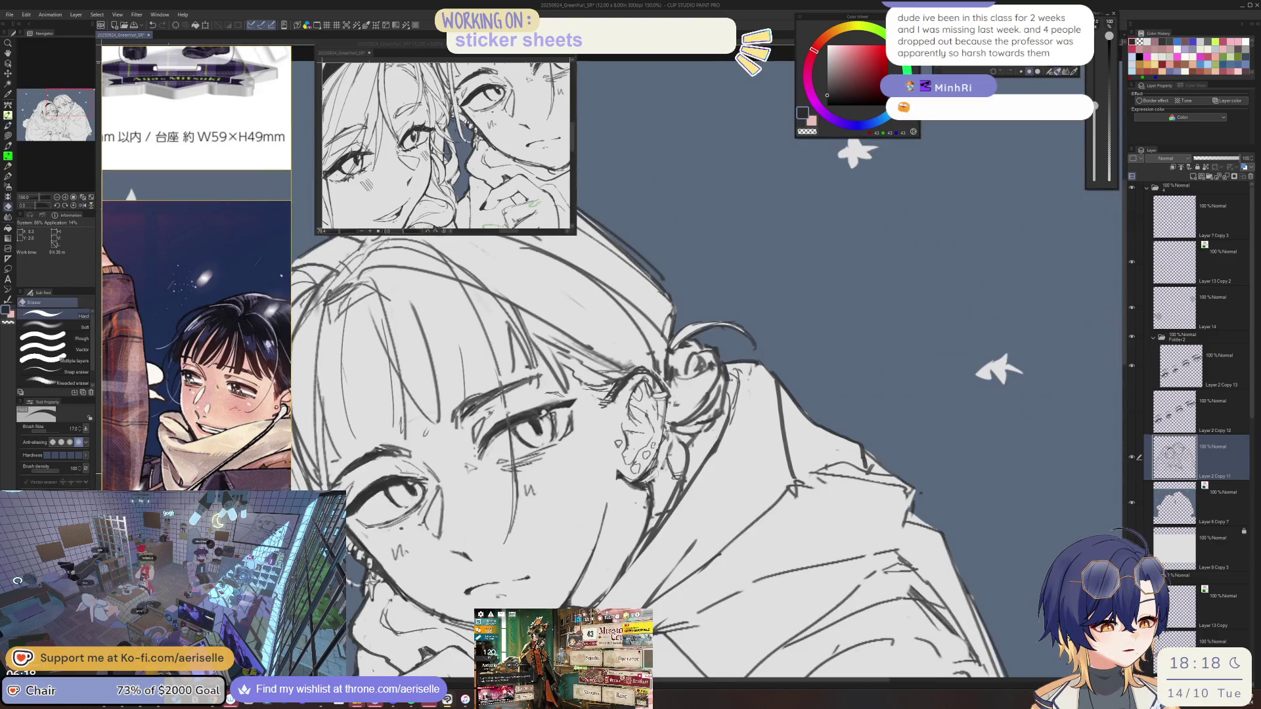
{"action": "key", "text": "bracketleft"}
{"action": "left_click_drag", "start_coordinate": [642, 460], "coordinate": [652, 473]}
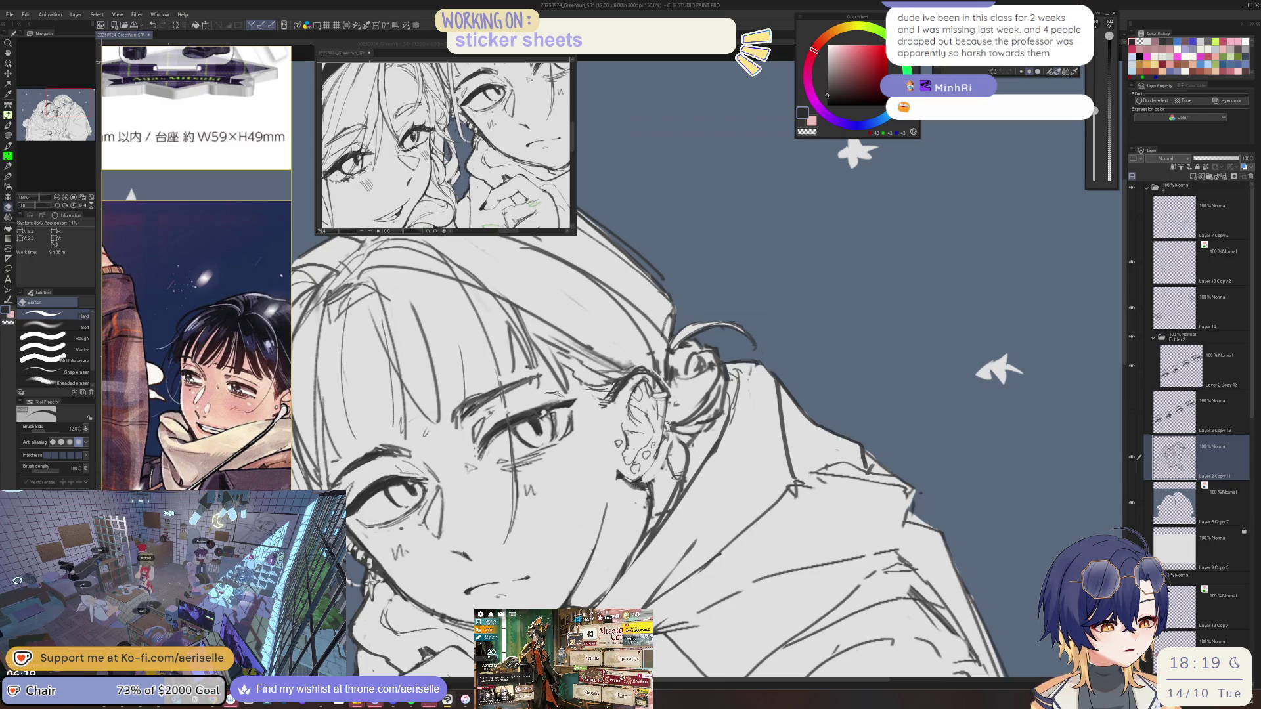
{"action": "scroll", "coordinate": [619, 469], "scroll_direction": "up", "scroll_amount": 3}
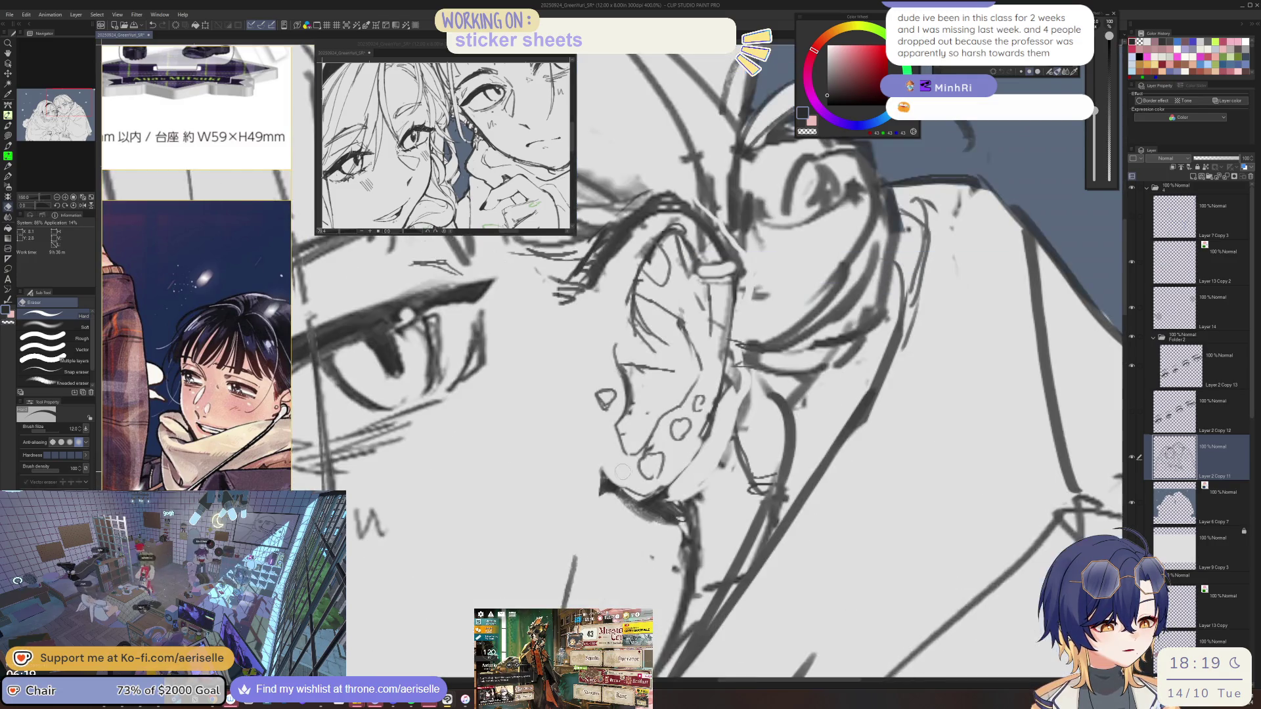
{"action": "left_click_drag", "start_coordinate": [618, 504], "coordinate": [683, 525]}
{"action": "key", "text": "asciicircum"}
{"action": "key", "text": "asciicircum"}
{"action": "key", "text": "p"}
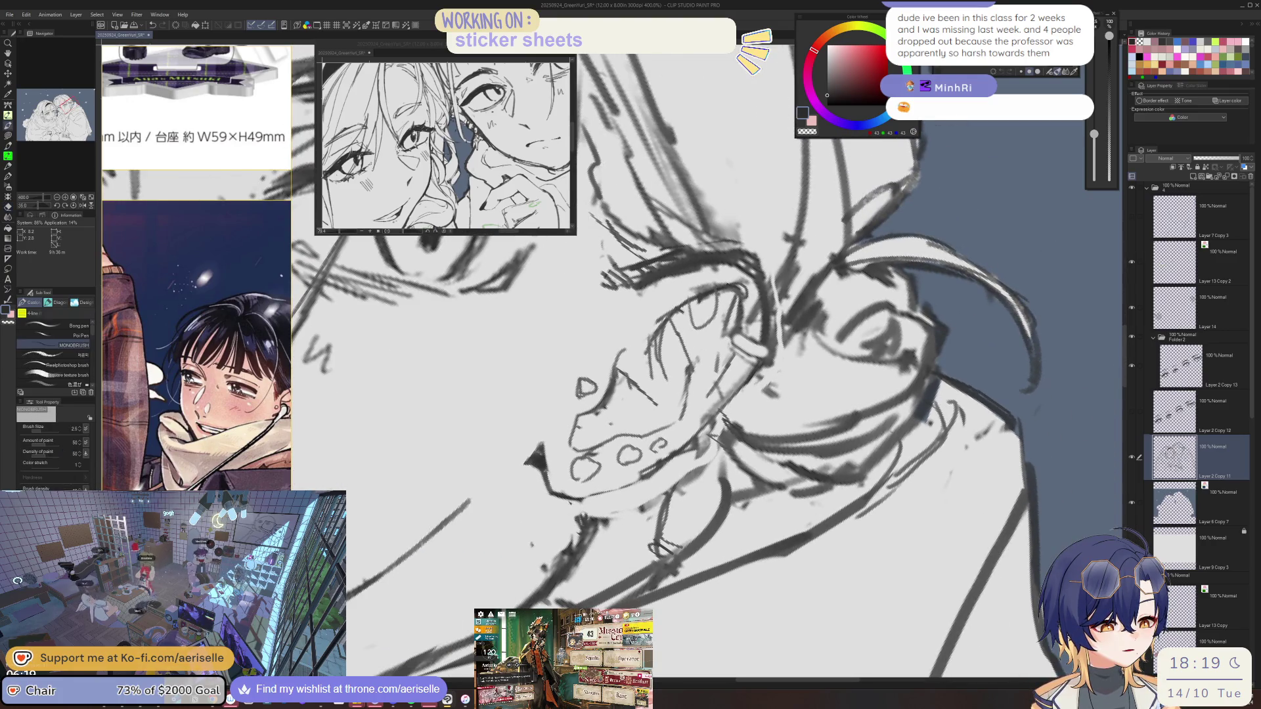
{"action": "scroll", "coordinate": [677, 502], "scroll_direction": "down", "scroll_amount": 3}
{"action": "key", "text": "minus"}
{"action": "key", "text": "minus"}
{"action": "key", "text": "minus"}
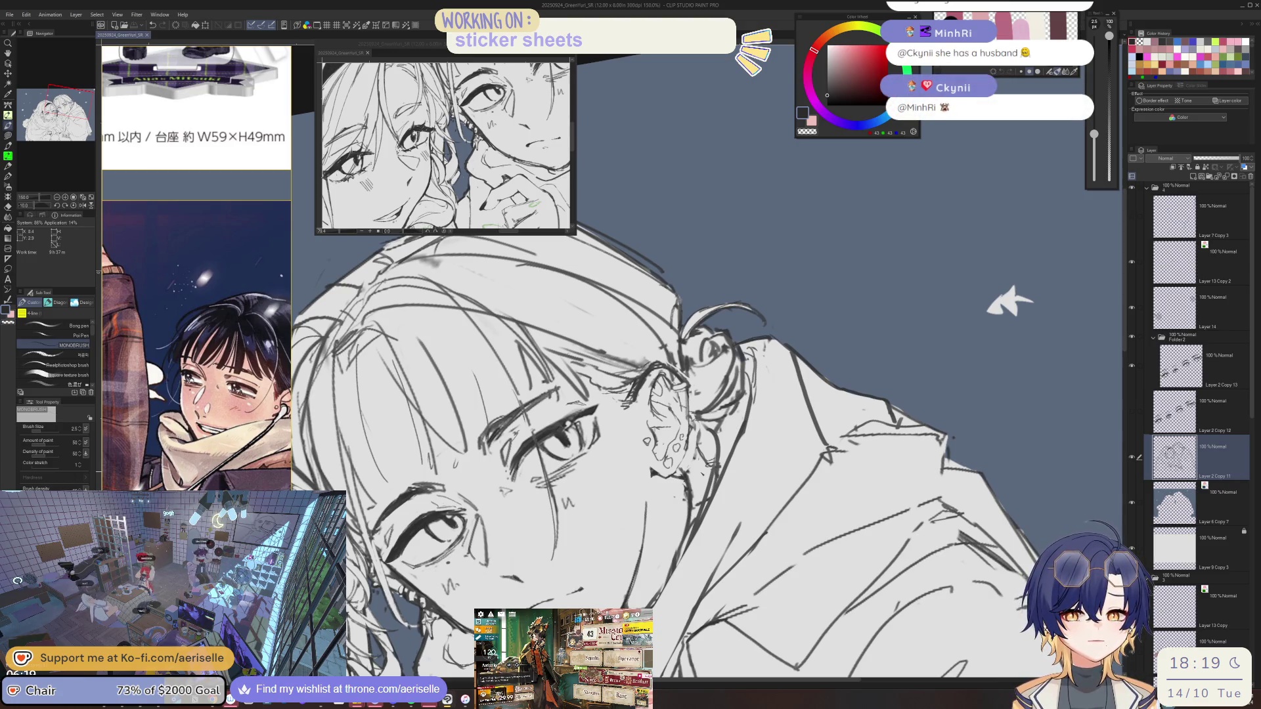
Rotate the view so the sketch sits more upright.
{"action": "left_click_drag", "start_coordinate": [711, 429], "coordinate": [717, 435]}
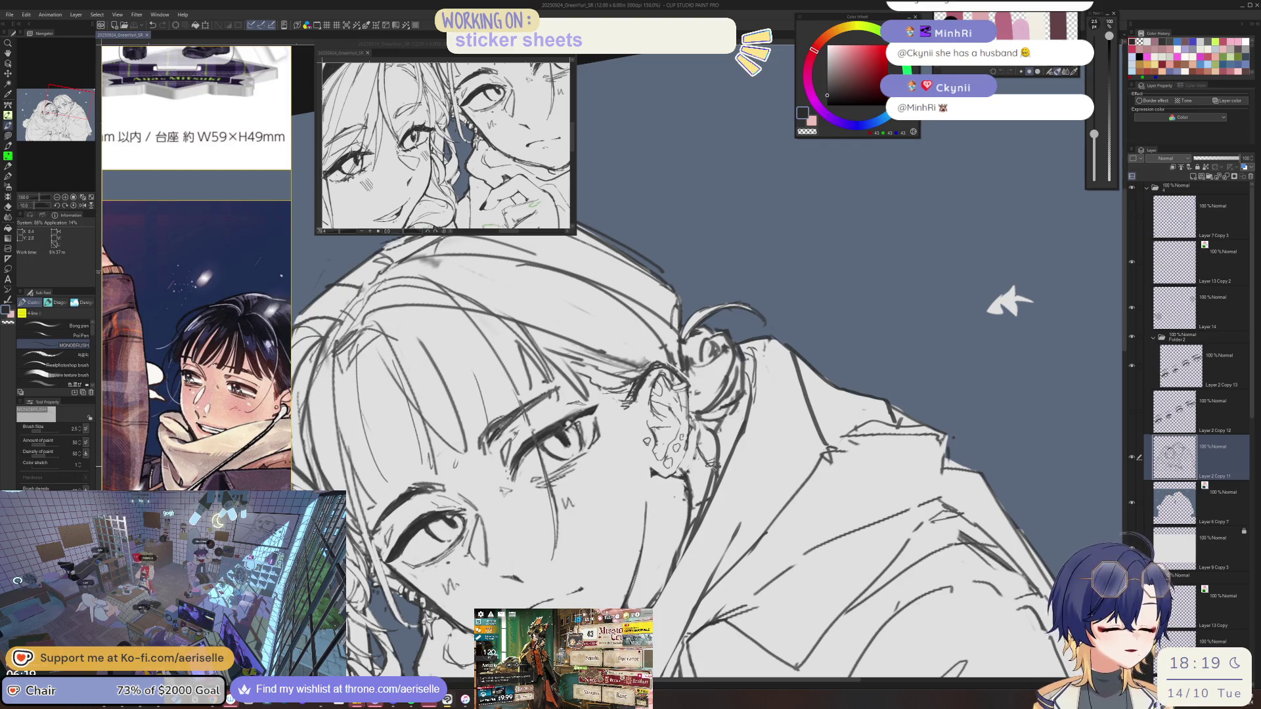
{"action": "key", "text": "minus"}
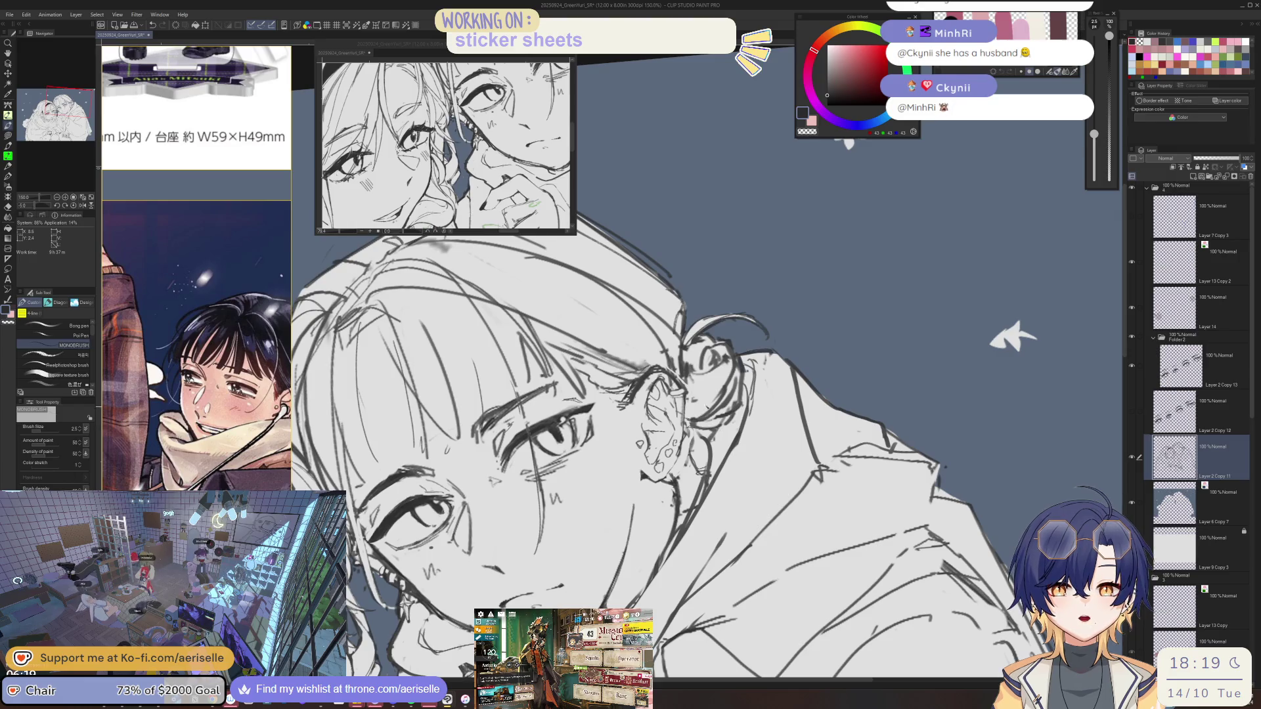
{"action": "mouse_move", "coordinate": [1005, 332]}
{"action": "left_mouse_down"}
{"action": "mouse_move", "coordinate": [1087, 248]}
{"action": "mouse_move", "coordinate": [1044, 99]}
{"action": "left_mouse_up"}
{"action": "scroll", "coordinate": [614, 460], "scroll_direction": "up", "scroll_amount": 1}
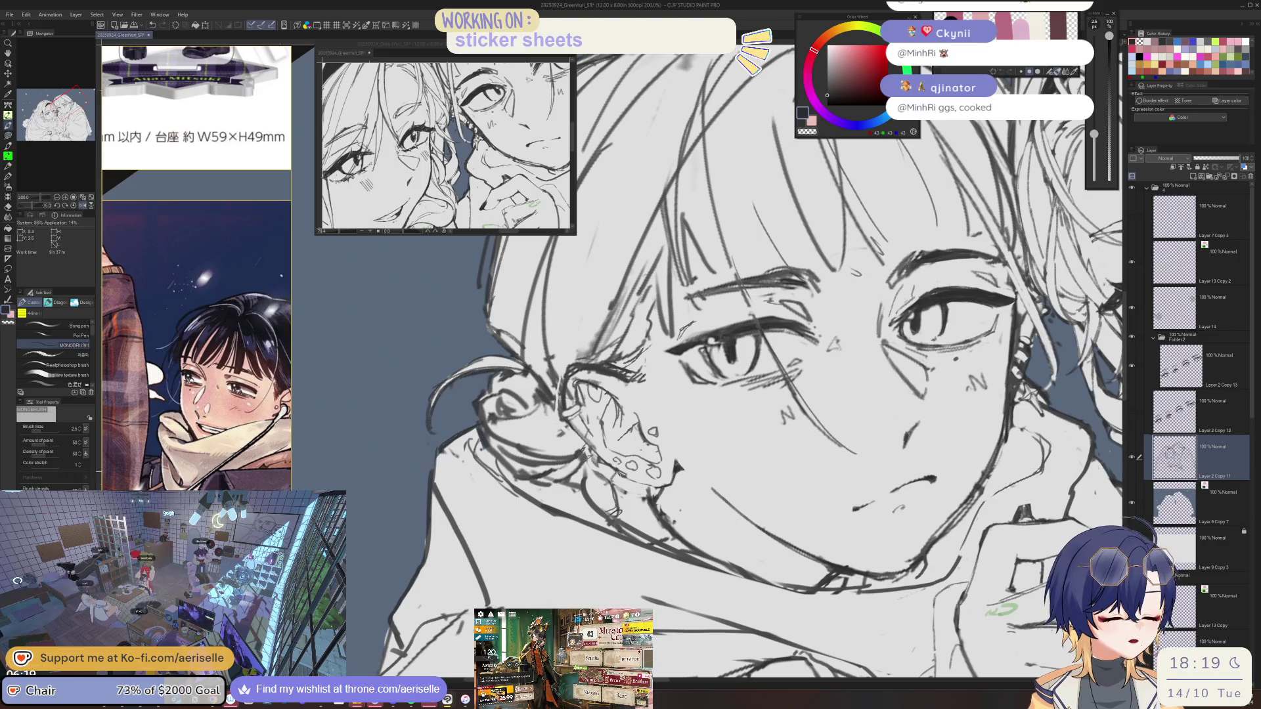
{"action": "key", "text": "e"}
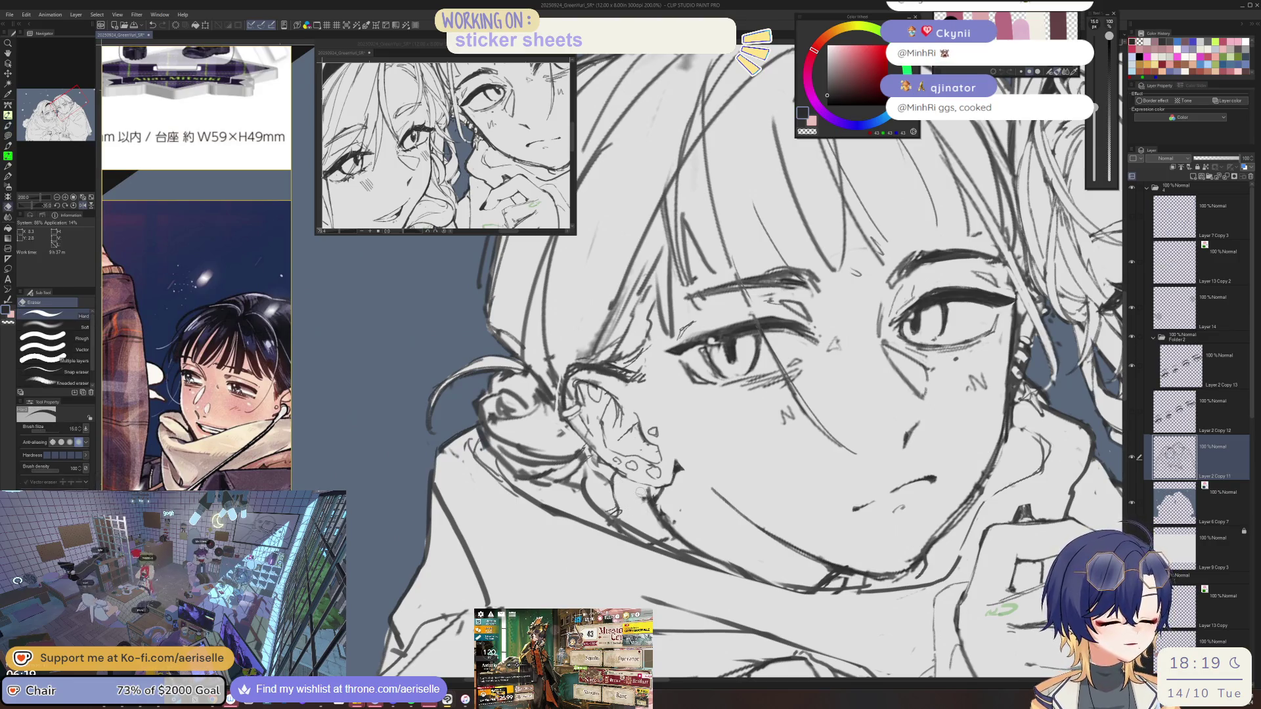
{"action": "key", "text": "h"}
{"action": "key", "text": "p"}
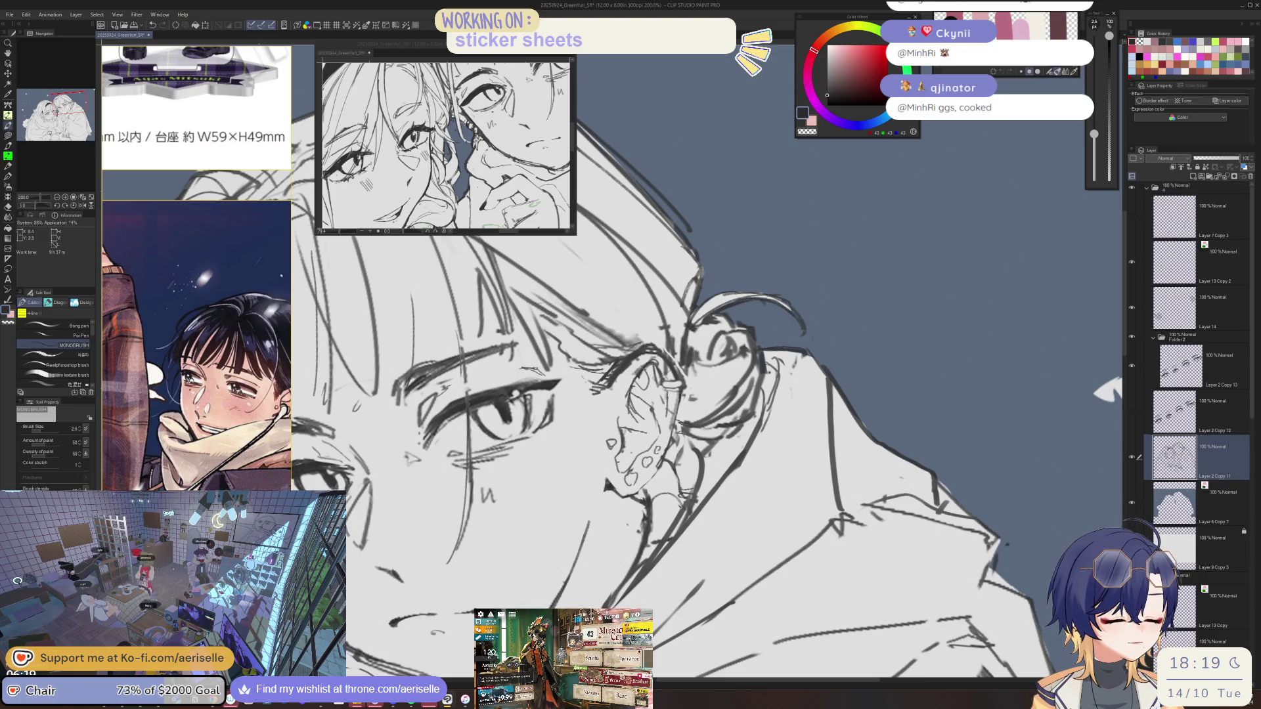
Erase the stray diagonal strokes with a size-12 hard eraser, then fit the canvas.
{"action": "key", "text": "e"}
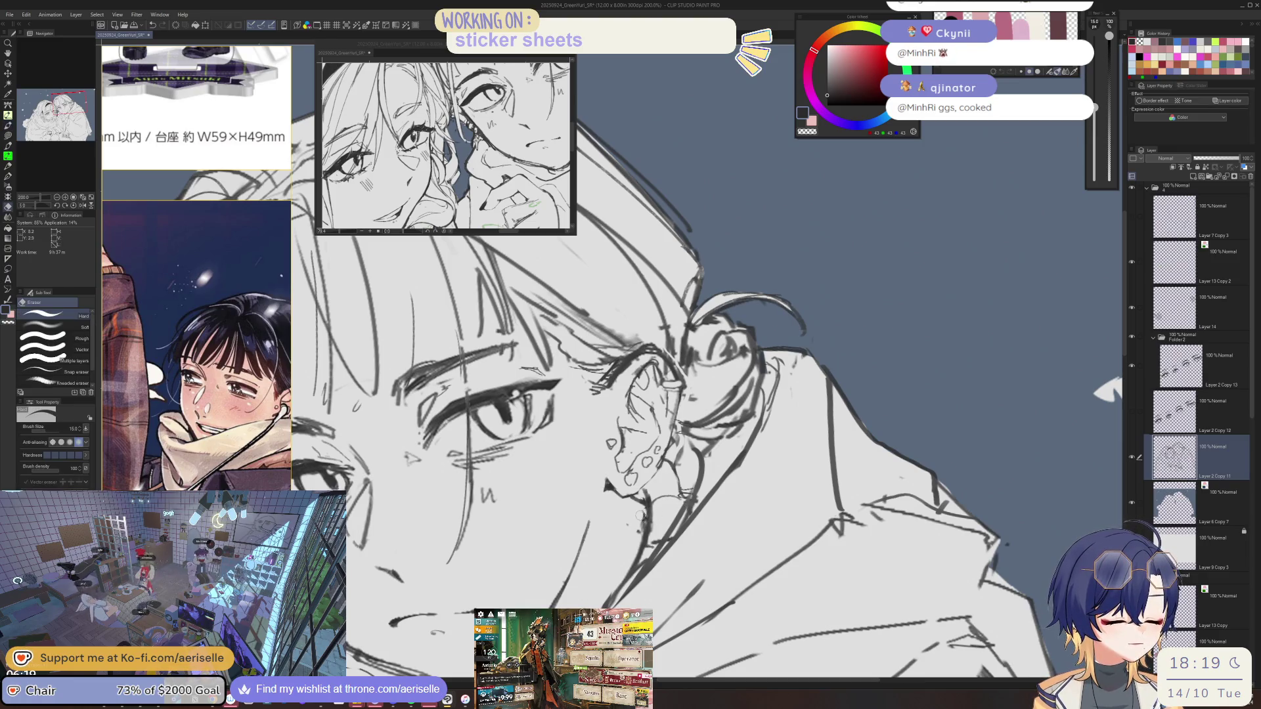
{"action": "key", "text": "h"}
{"action": "key", "text": "bracketleft"}
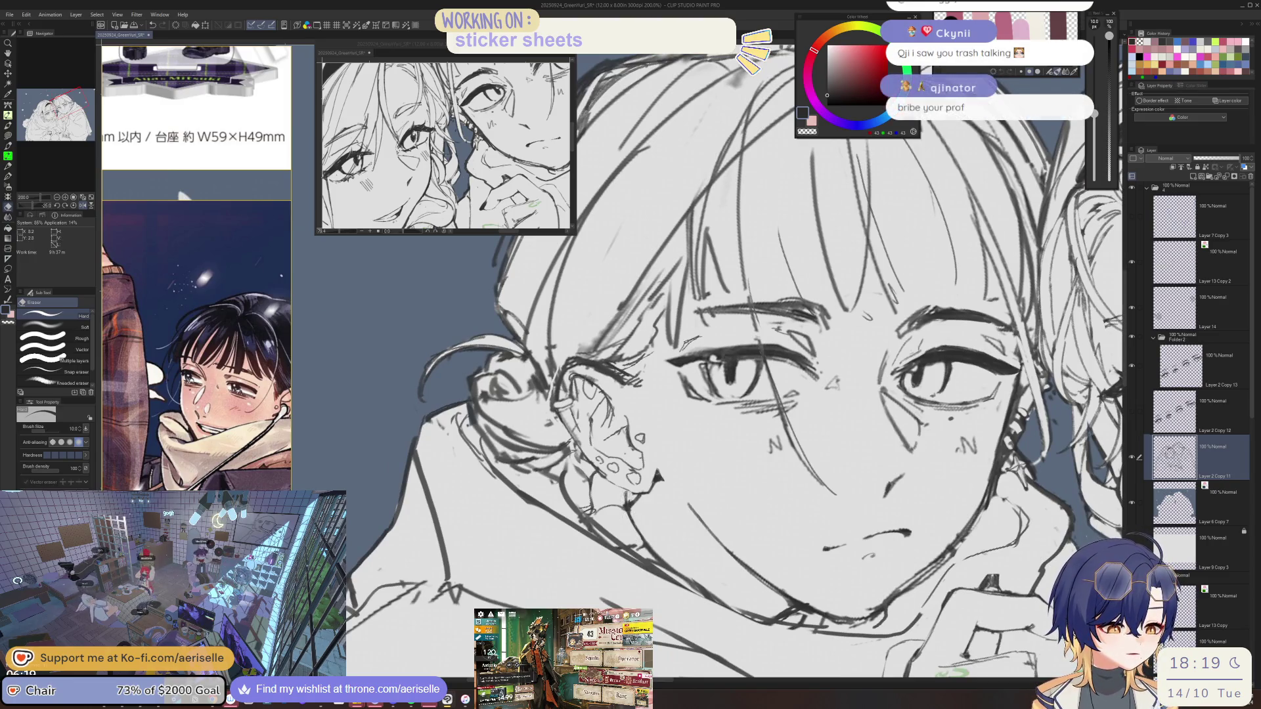
{"action": "key", "text": "p"}
{"action": "key", "text": "h"}
{"action": "key", "text": "ctrl+minus"}
{"action": "scroll", "coordinate": [765, 539], "scroll_direction": "up", "scroll_amount": 6}
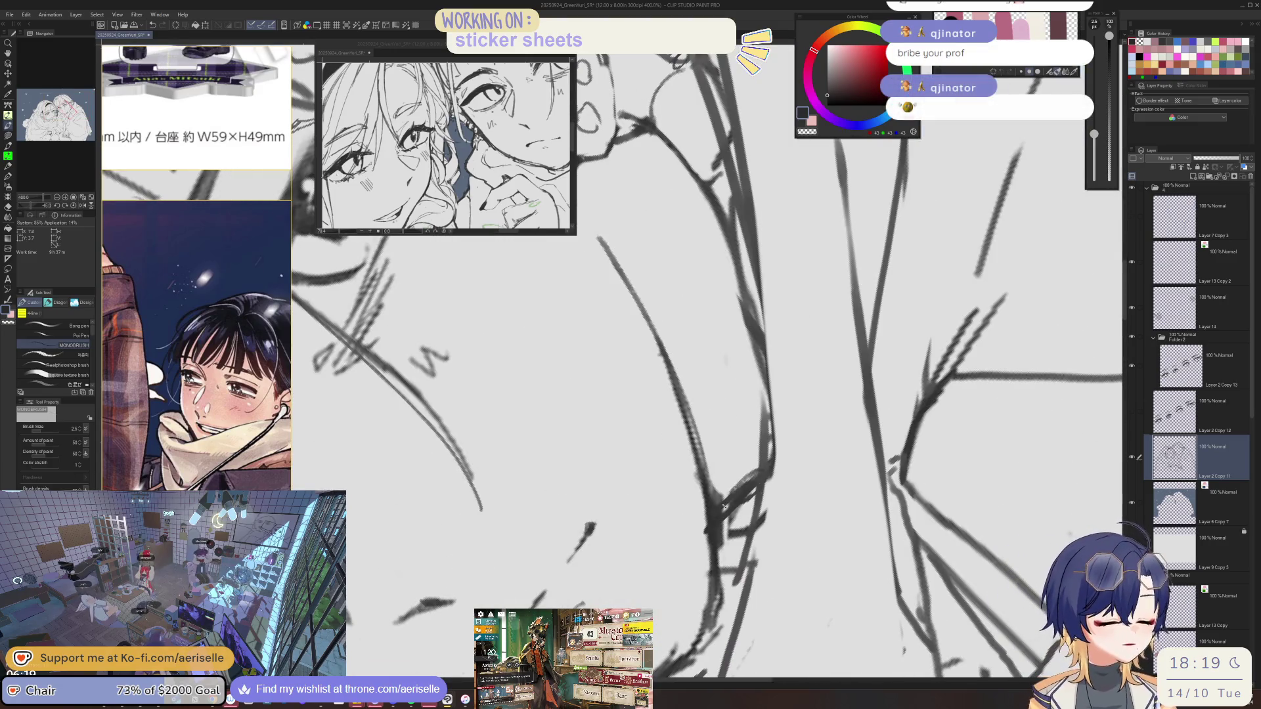
{"action": "key", "text": "e"}
{"action": "left_click_drag", "start_coordinate": [743, 515], "coordinate": [720, 559]}
{"action": "mouse_move", "coordinate": [708, 513]}
{"action": "left_mouse_down"}
{"action": "mouse_move", "coordinate": [680, 543]}
{"action": "mouse_move", "coordinate": [716, 493]}
{"action": "left_mouse_up"}
{"action": "key", "text": "ctrl+0"}
Flip and tilt the view, then zoom in on the short-haired character's ear.
{"action": "key", "text": "h"}
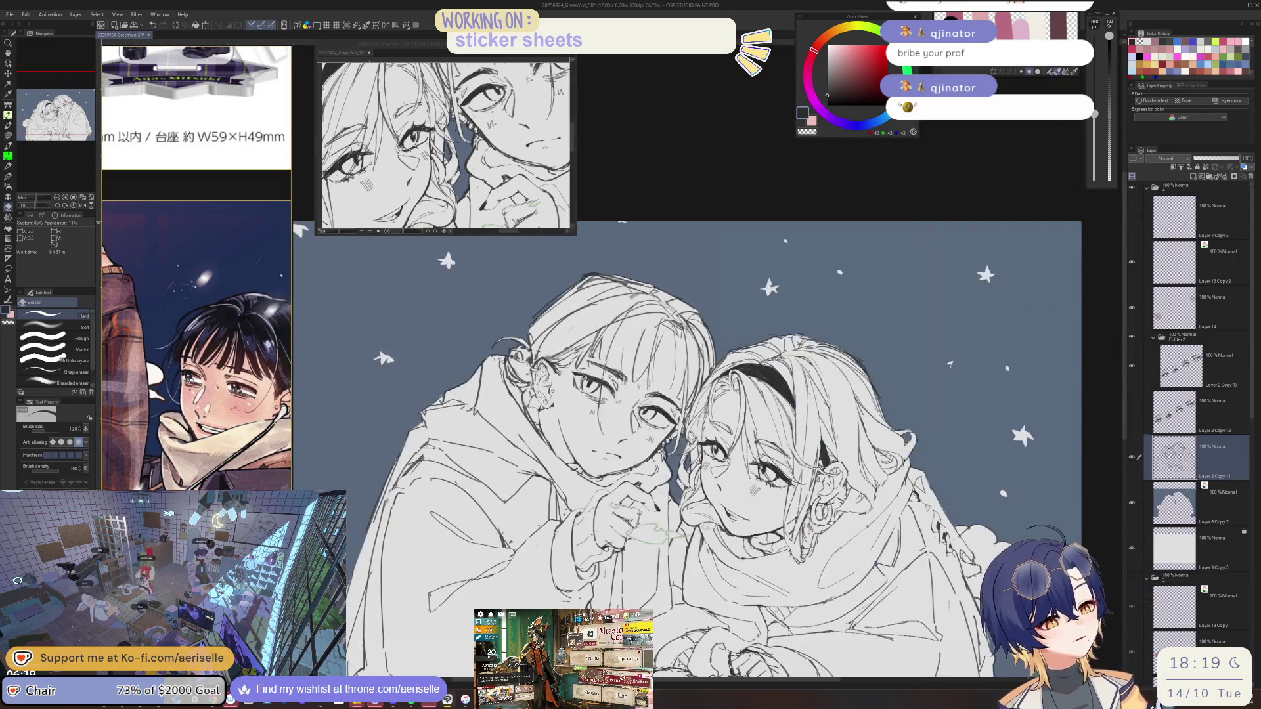
{"action": "key", "text": "minus"}
{"action": "key", "text": "minus"}
{"action": "key", "text": "ctrl+plus"}
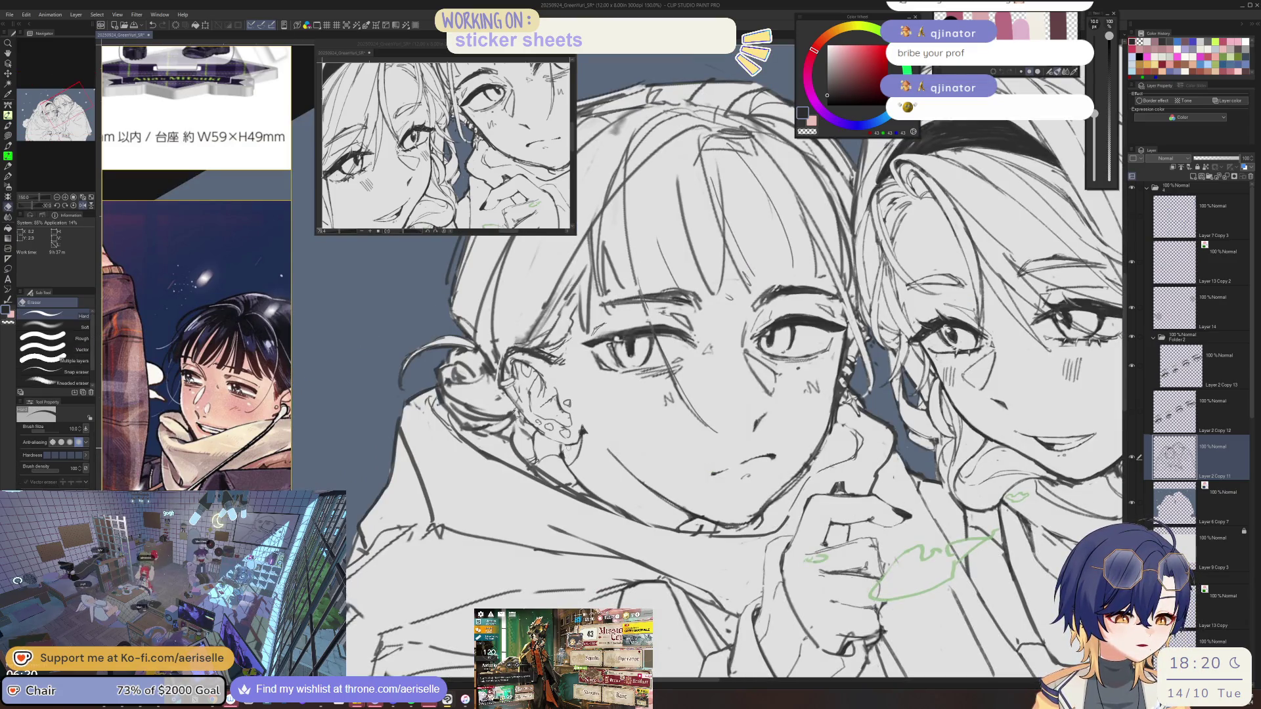
{"action": "key", "text": "h"}
{"action": "key", "text": "ctrl+0"}
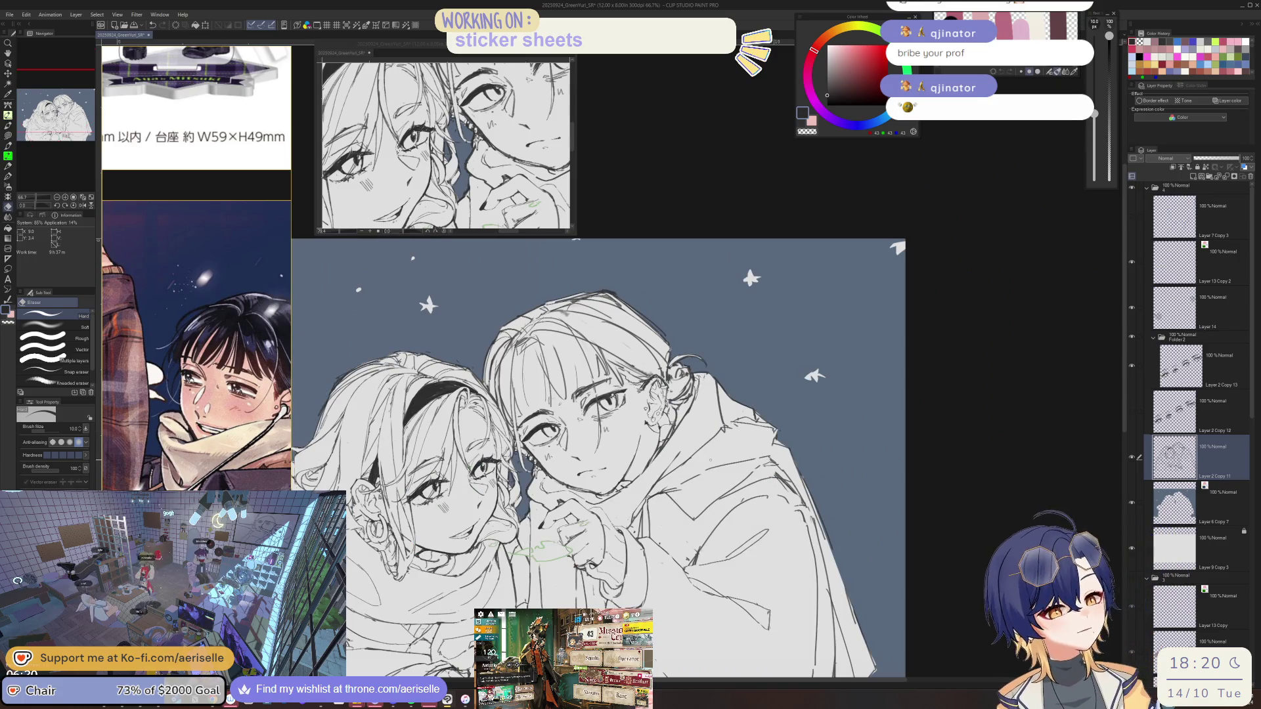
{"action": "key", "text": "ctrl+plus"}
{"action": "key", "text": "ctrl+plus"}
{"action": "key", "text": "ctrl+plus"}
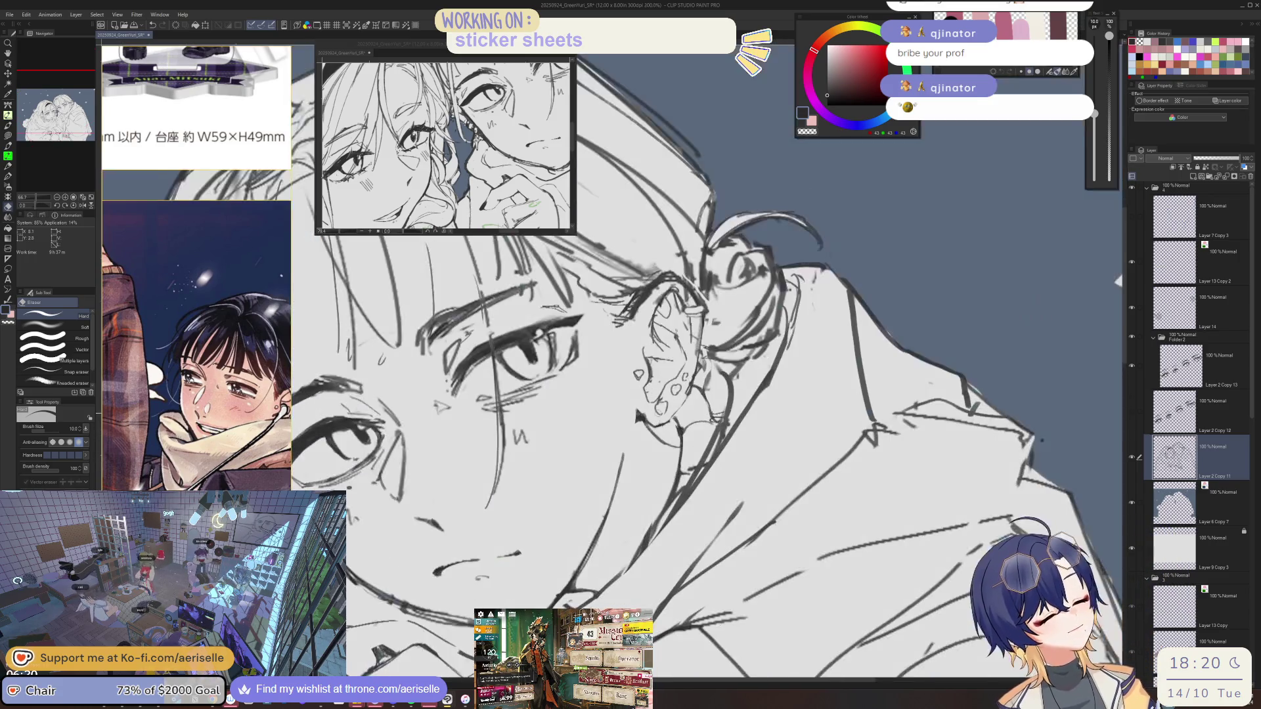
{"action": "key", "text": "p"}
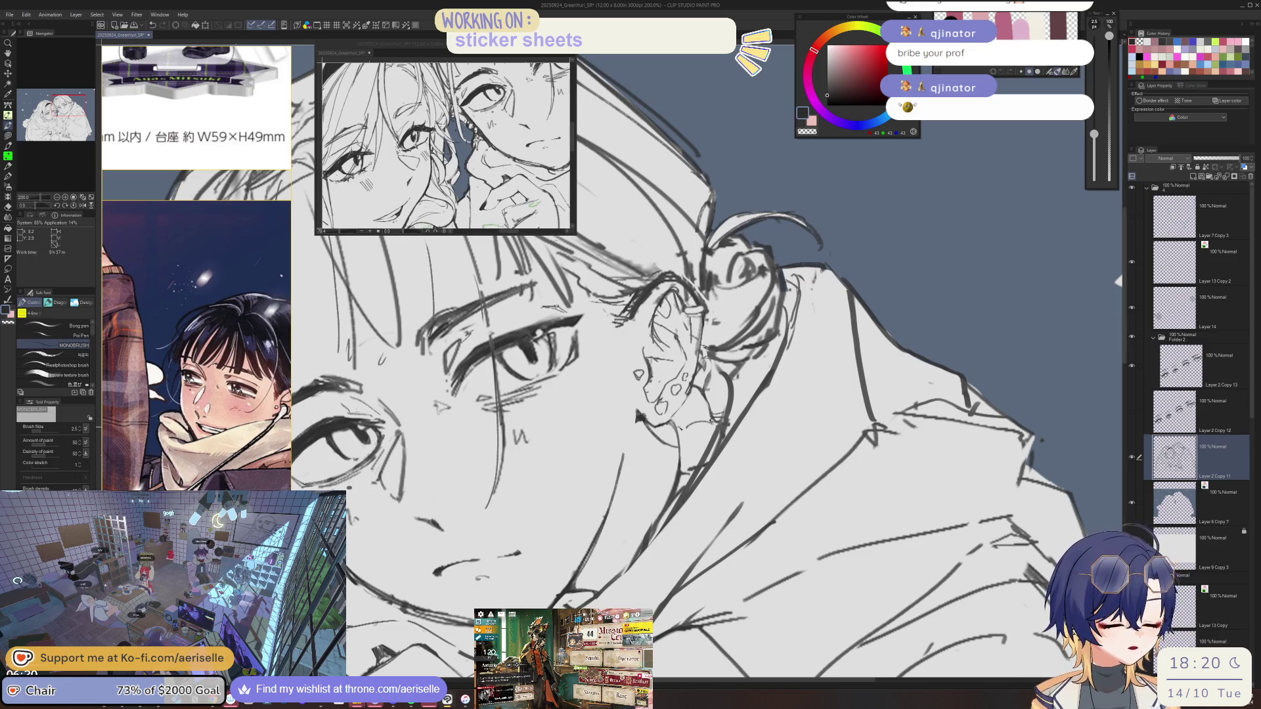
Erase part of the thick line below the ear and save the drawing.
{"action": "key", "text": "e"}
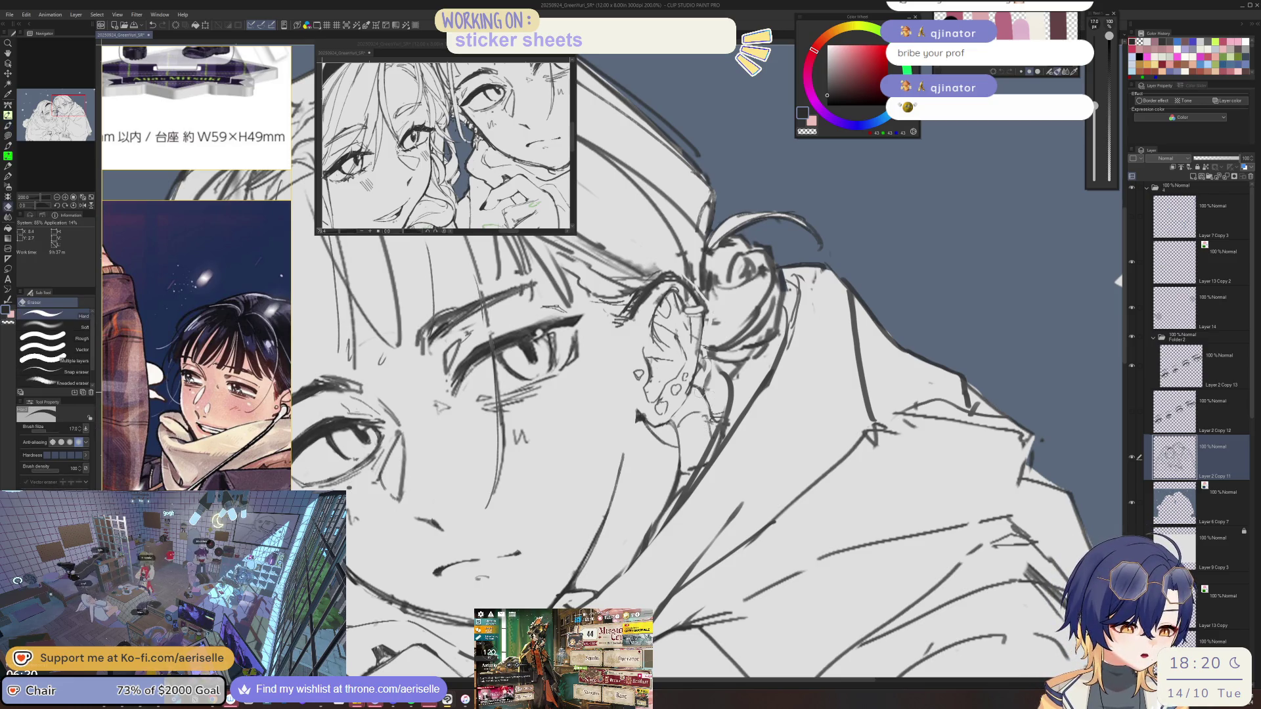
{"action": "key", "text": "p"}
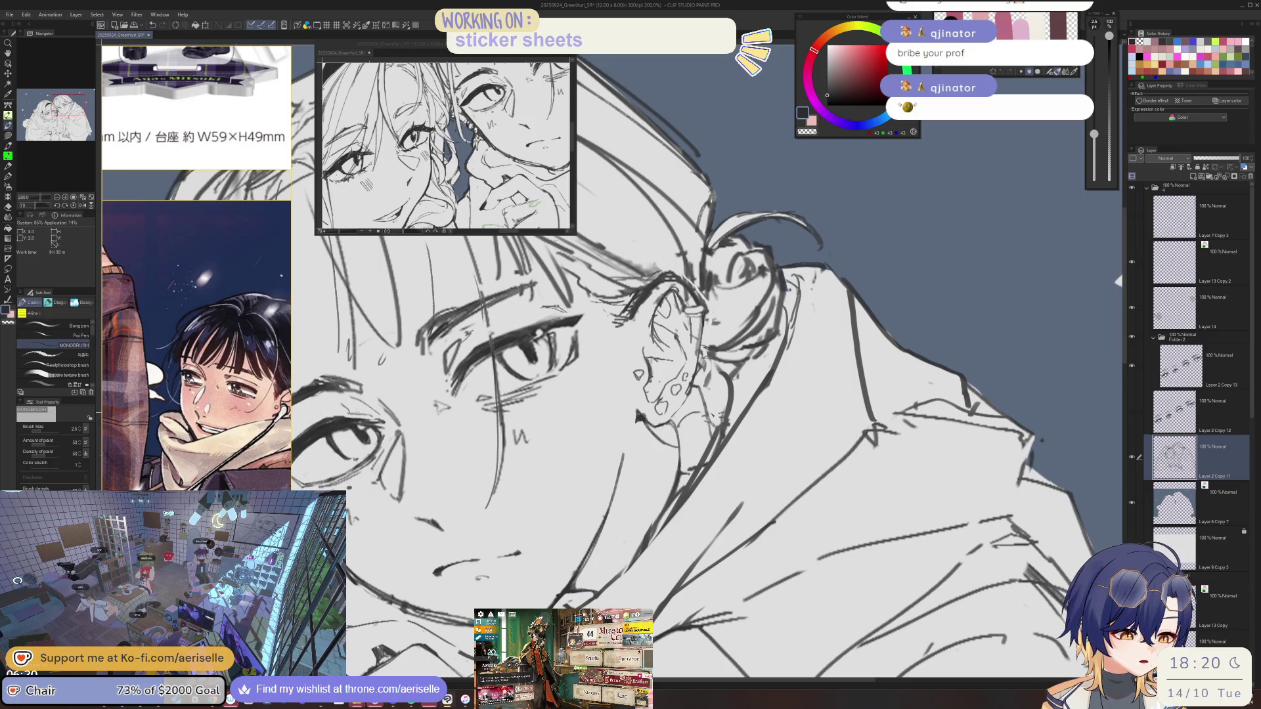
{"action": "key", "text": "e"}
{"action": "key", "text": "p"}
{"action": "key", "text": "e"}
{"action": "left_click_drag", "start_coordinate": [697, 457], "coordinate": [711, 442]}
{"action": "key", "text": "p"}
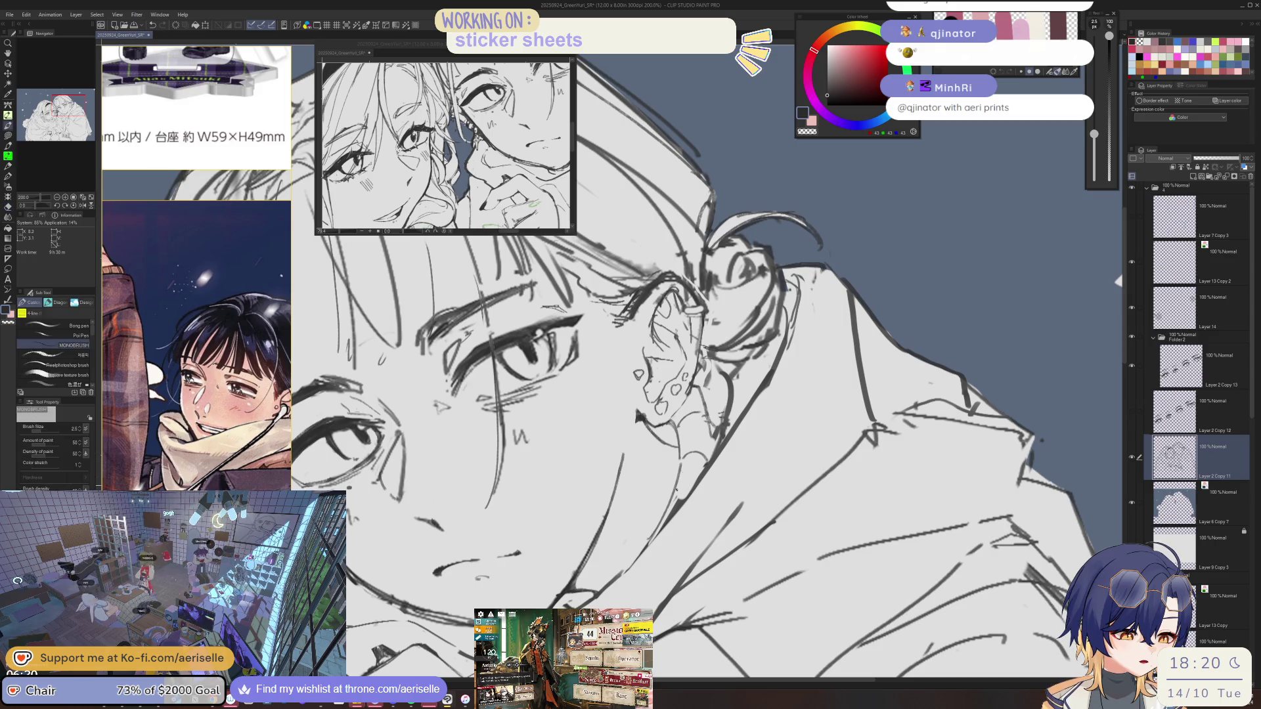
{"action": "key", "text": "ctrl+s"}
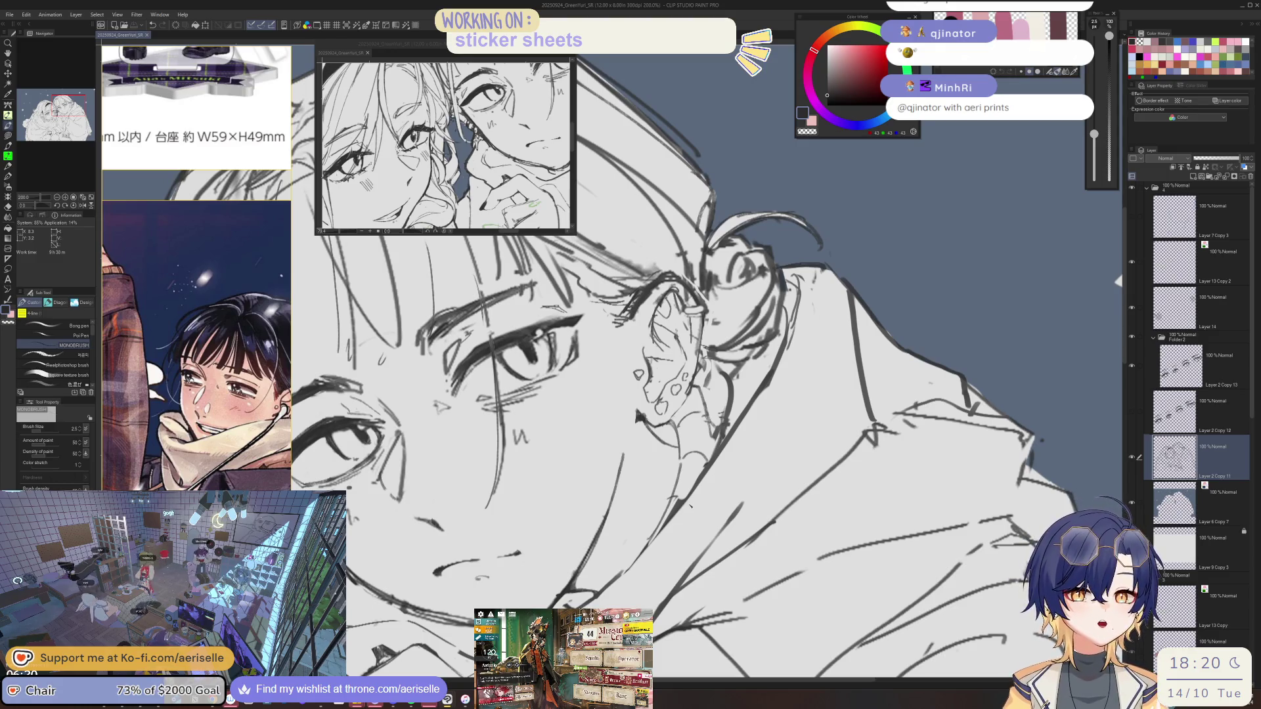
{"action": "key", "text": "ctrl+alt+0"}
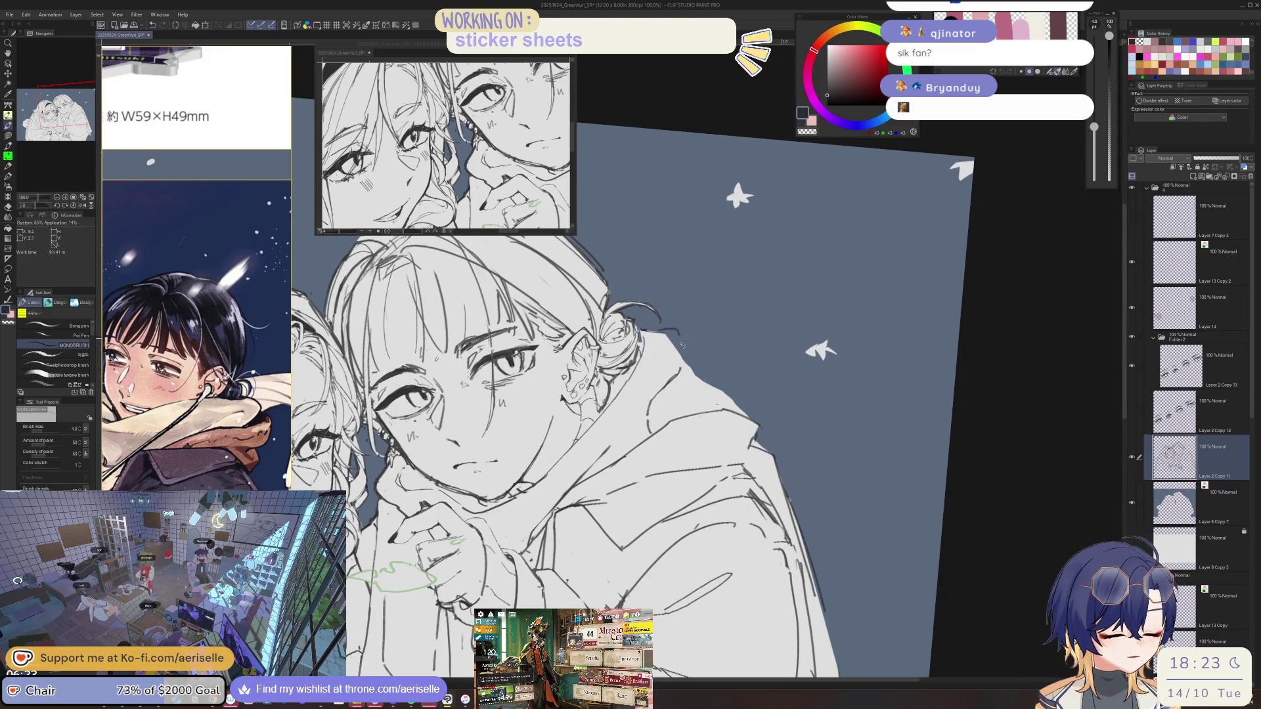
Add short pen strokes to the hair and hood outlines, checking them in a mirrored view.
{"action": "left_click_drag", "start_coordinate": [642, 325], "coordinate": [671, 330]}
{"action": "left_click_drag", "start_coordinate": [690, 371], "coordinate": [682, 391]}
{"action": "key", "text": "h"}
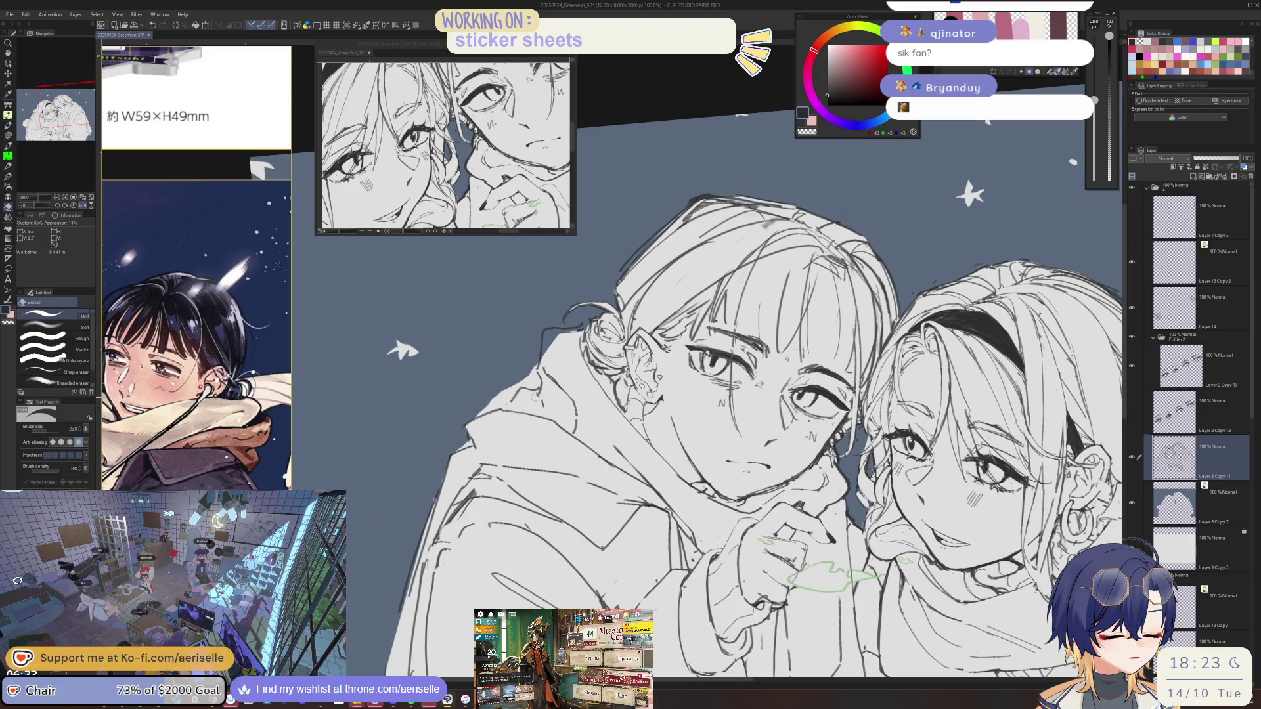
{"action": "key", "text": "-"}
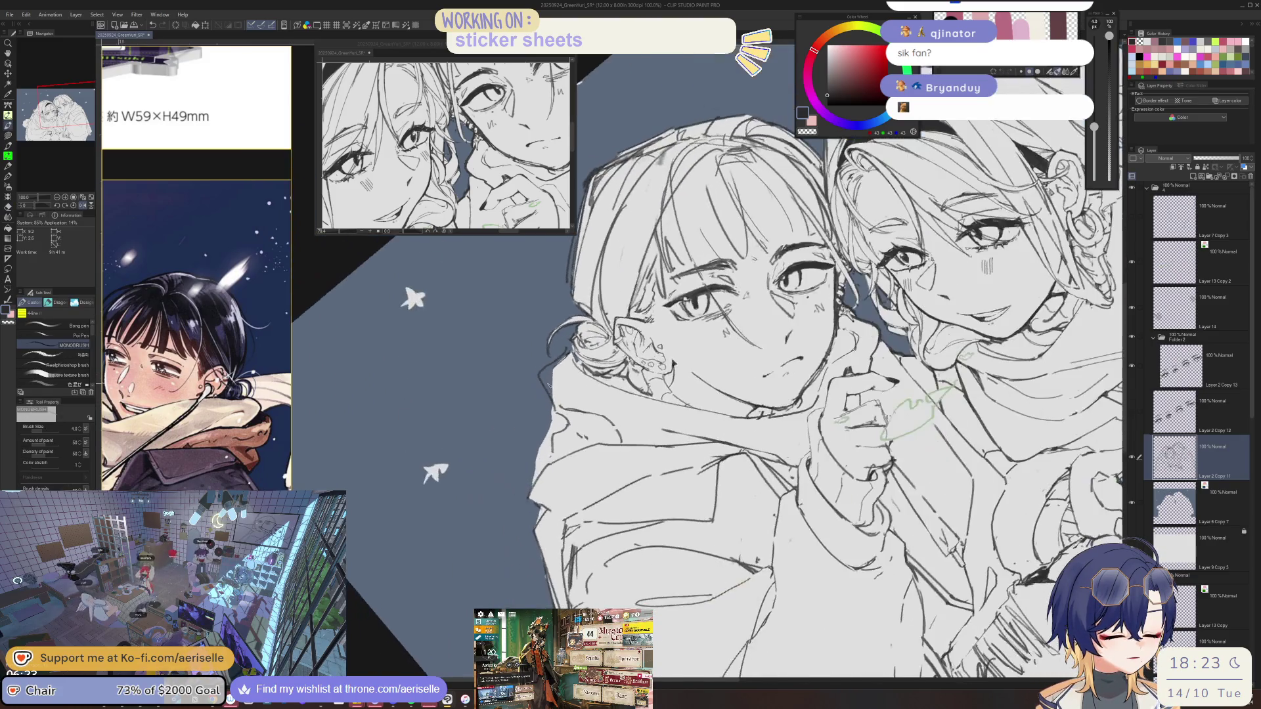
{"action": "key", "text": "ctrl+at"}
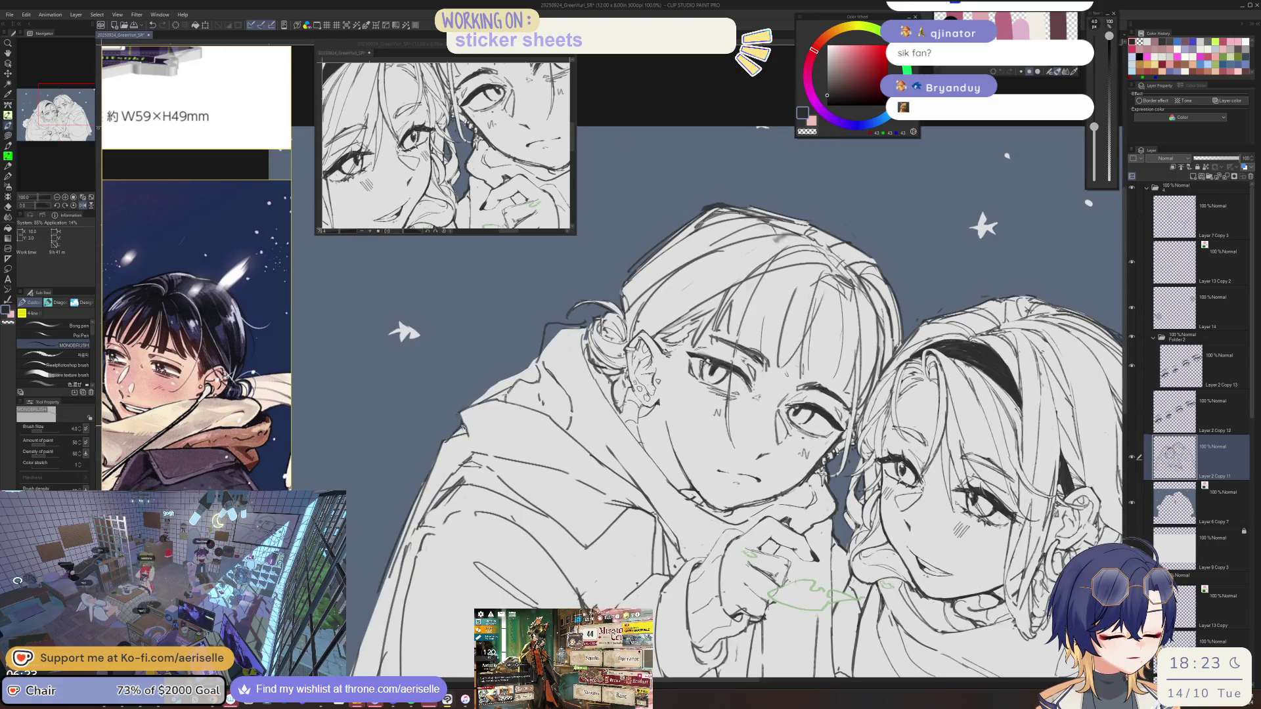
{"action": "key", "text": "e"}
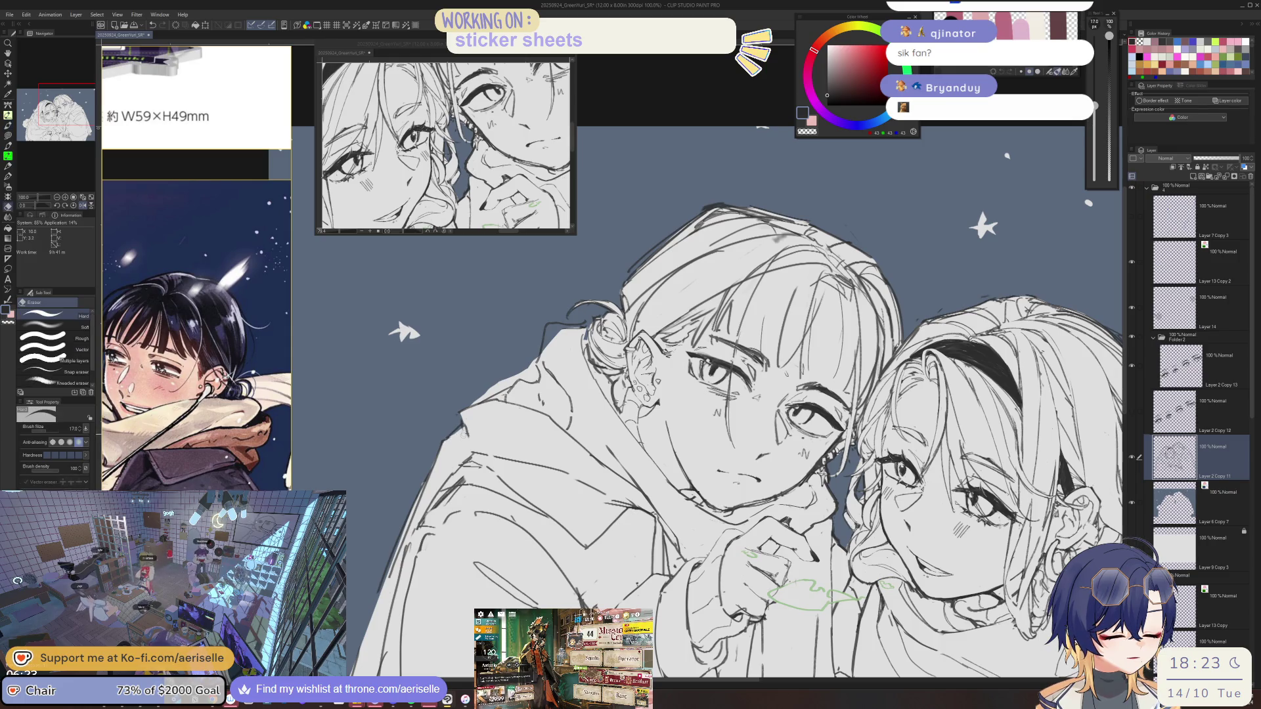
{"action": "key", "text": "p"}
{"action": "key", "text": "e"}
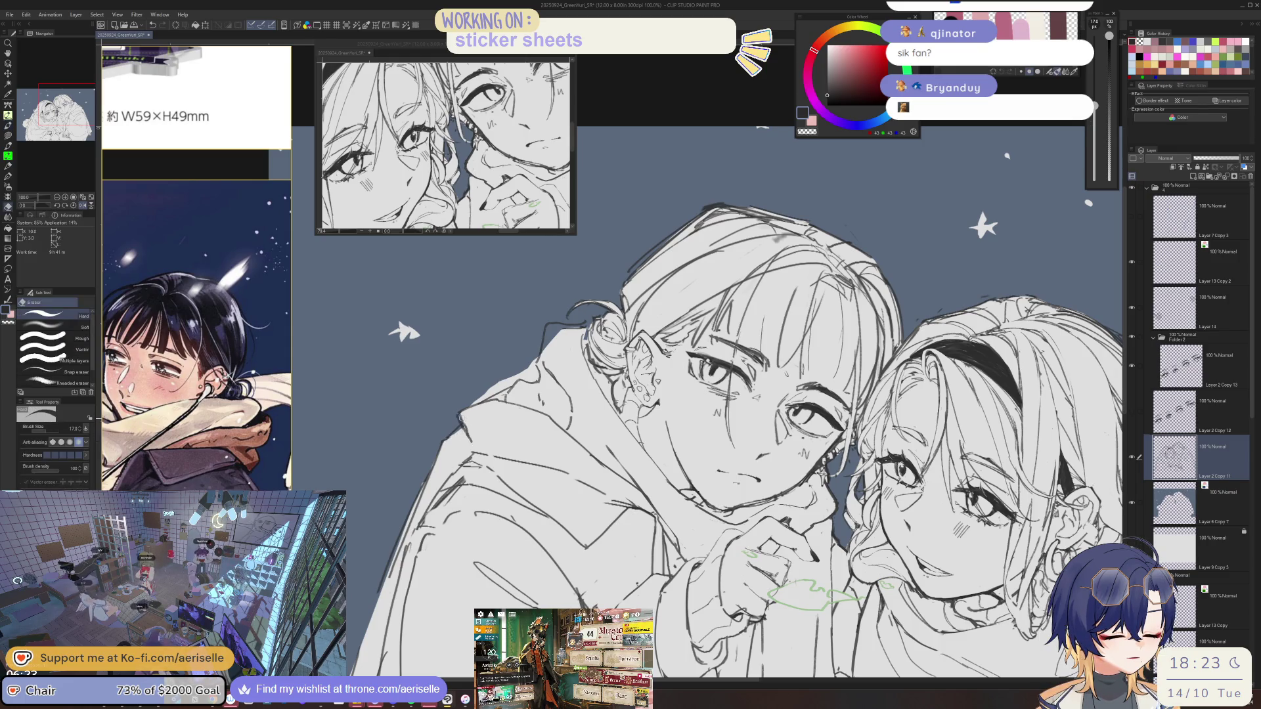
{"action": "key", "text": "p"}
{"action": "key", "text": "h"}
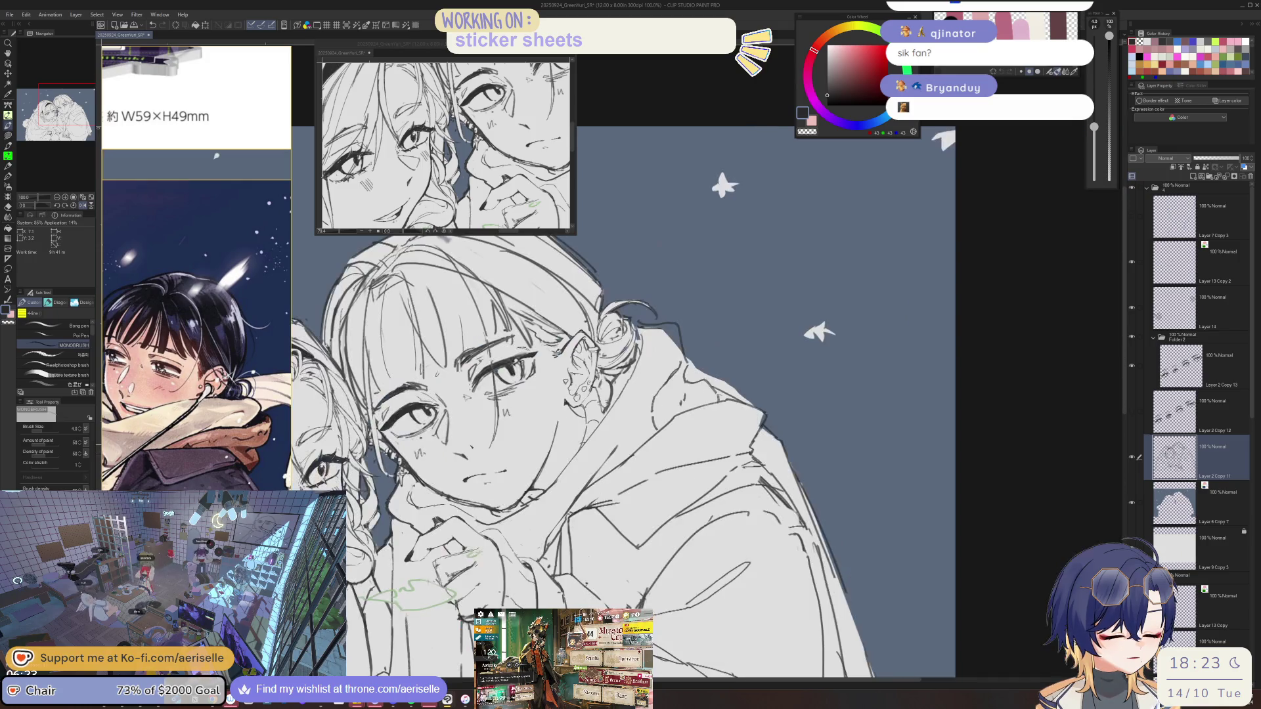
Select Layer 6 Copy 7 and trace a lasso fill area along the hood outline.
{"action": "key", "text": "o"}
{"action": "left_click", "coordinate": [795, 430]}
{"action": "key", "text": "h"}
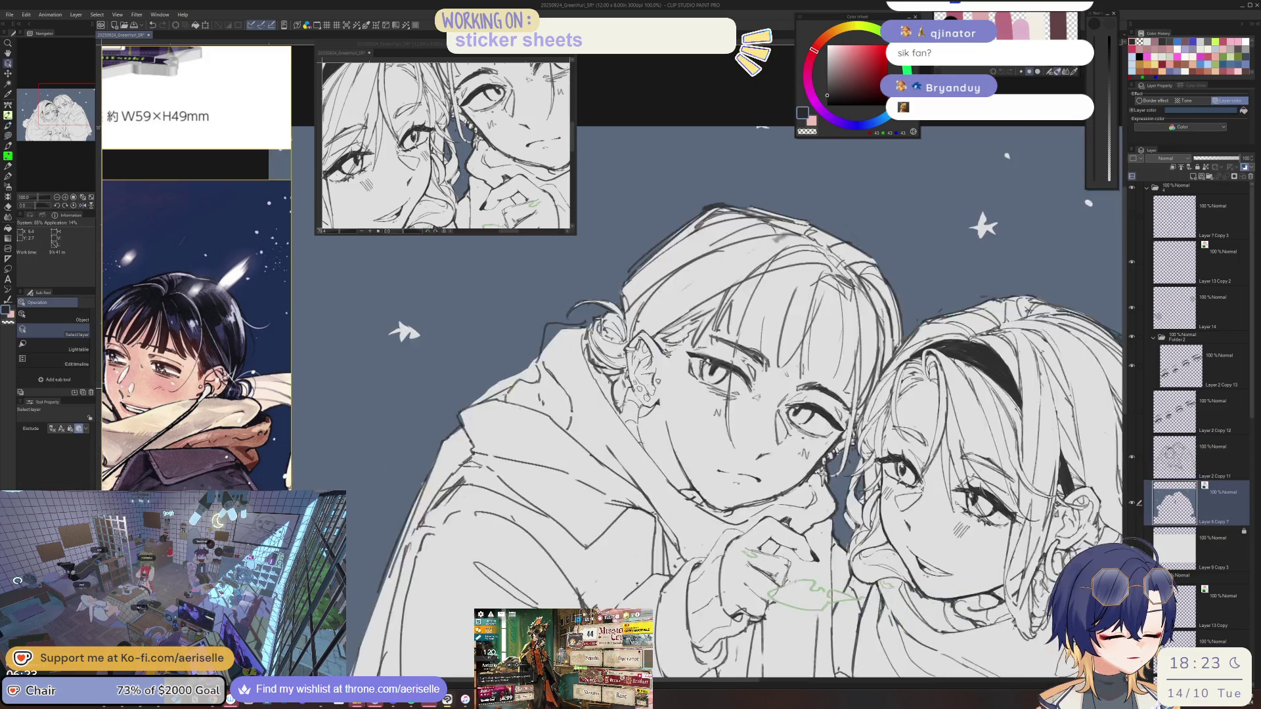
{"action": "scroll", "coordinate": [657, 394], "scroll_direction": "up", "scroll_amount": 5}
{"action": "key", "text": "u"}
{"action": "mouse_move", "coordinate": [555, 362]}
{"action": "left_mouse_down"}
{"action": "mouse_move", "coordinate": [565, 413]}
{"action": "mouse_move", "coordinate": [528, 423]}
{"action": "mouse_move", "coordinate": [459, 498]}
{"action": "mouse_move", "coordinate": [555, 364]}
{"action": "mouse_move", "coordinate": [594, 348]}
{"action": "mouse_move", "coordinate": [641, 291]}
{"action": "mouse_move", "coordinate": [584, 294]}
{"action": "left_mouse_up"}
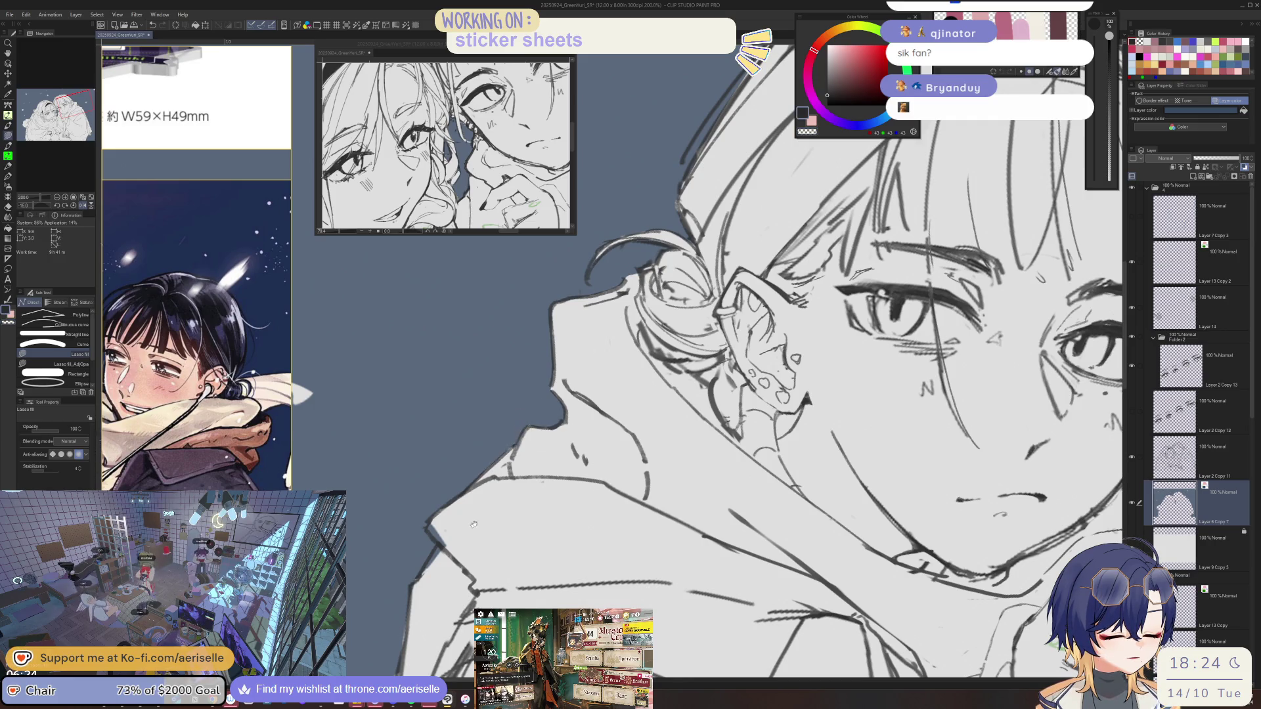
Reset the view, save the line art, and bring the Spotify window forward.
{"action": "scroll", "coordinate": [473, 477], "scroll_direction": "up", "scroll_amount": 1}
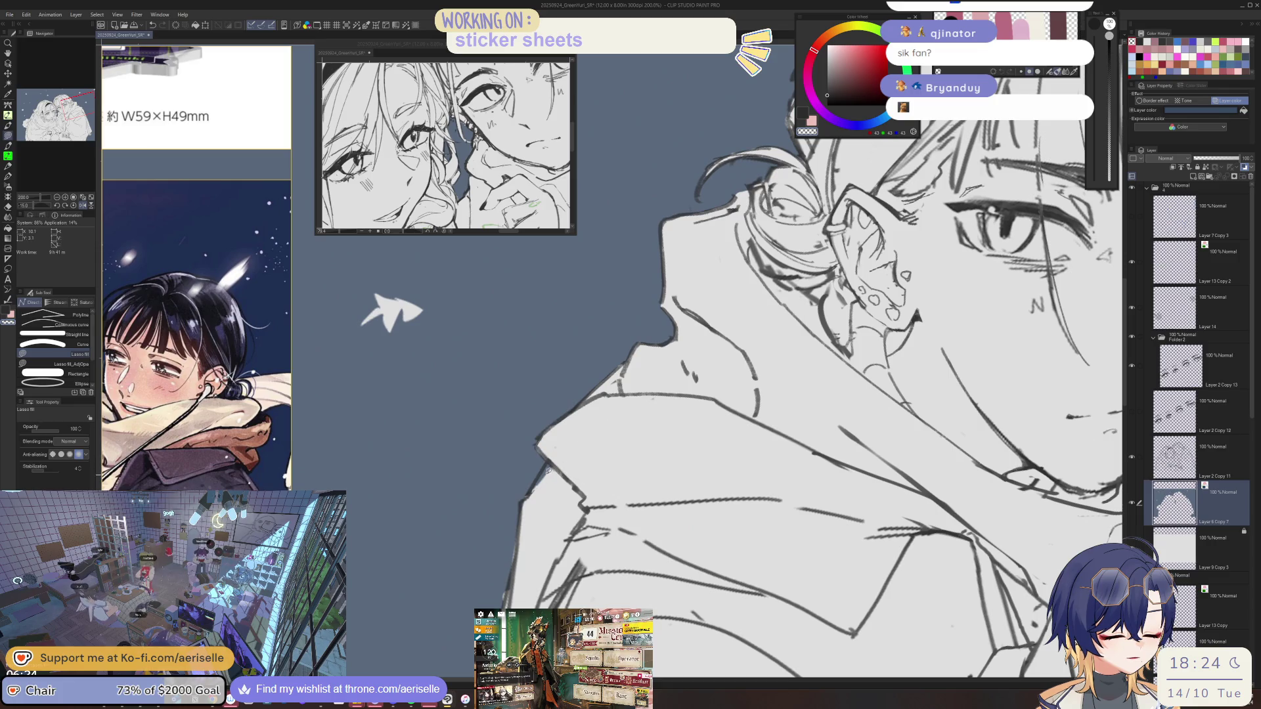
{"action": "scroll", "coordinate": [392, 313], "scroll_direction": "down", "scroll_amount": 3}
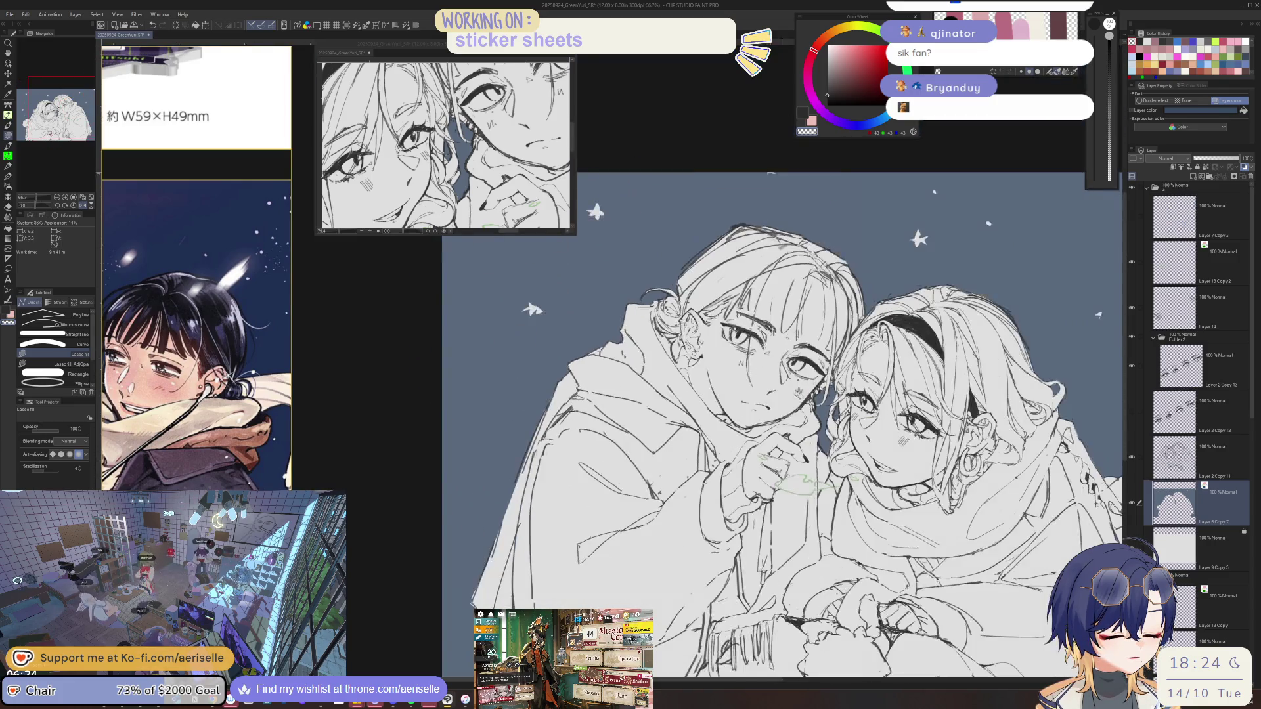
{"action": "key", "text": "ctrl+0"}
{"action": "key", "text": "h"}
{"action": "key", "text": "ctrl+s"}
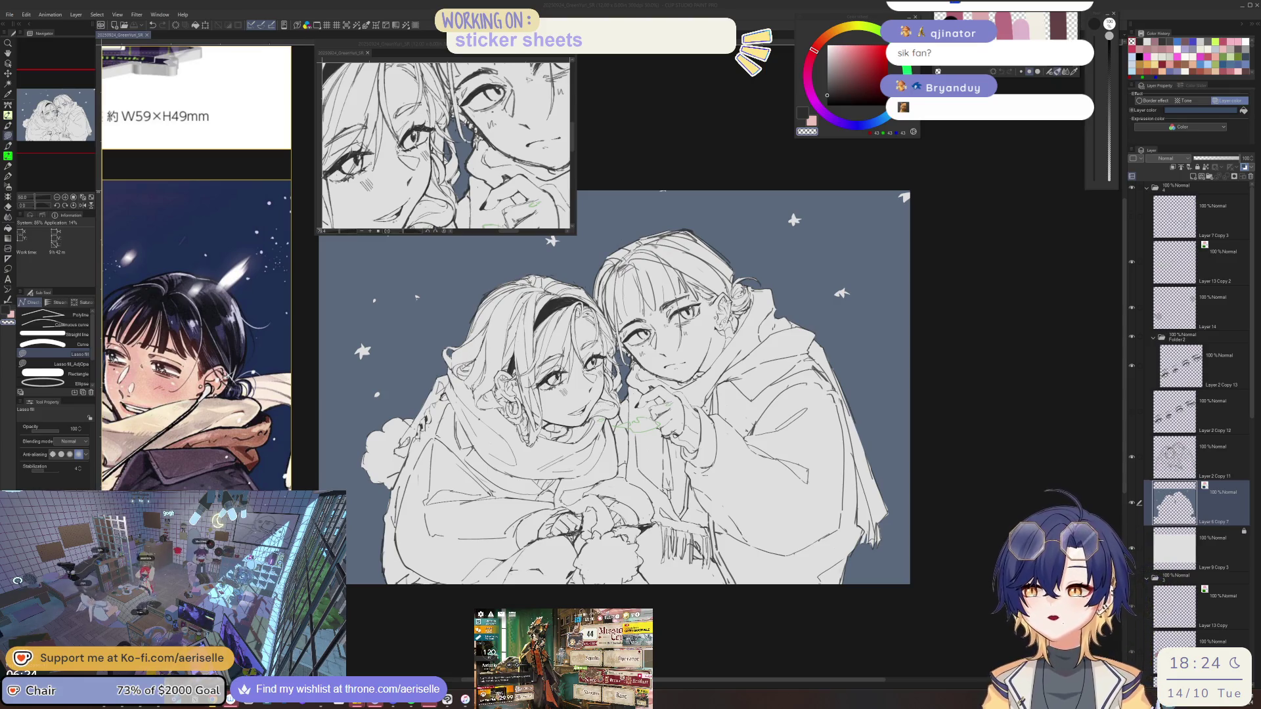
{"action": "key", "text": "alt+Tab"}
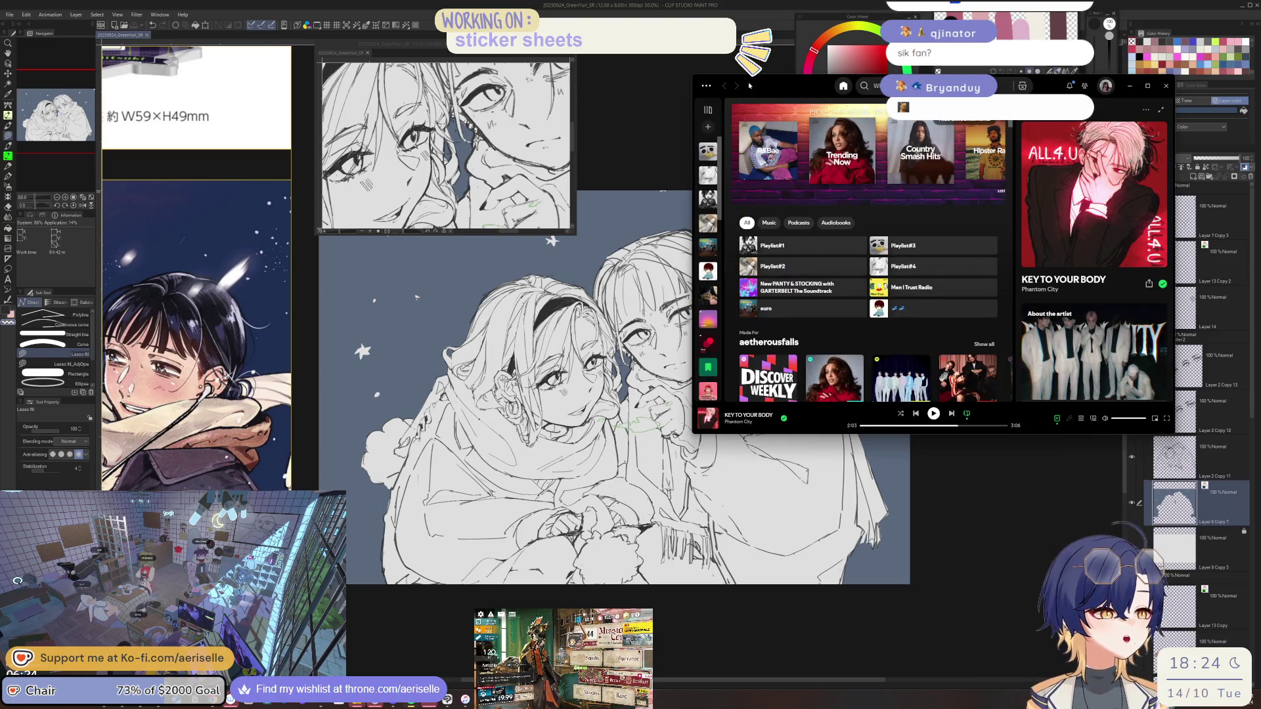
Filter Playlist#4 by 'dao' to list the Daoko tracks, then minimise Spotify.
{"action": "left_click_drag", "start_coordinate": [748, 86], "coordinate": [647, 235]}
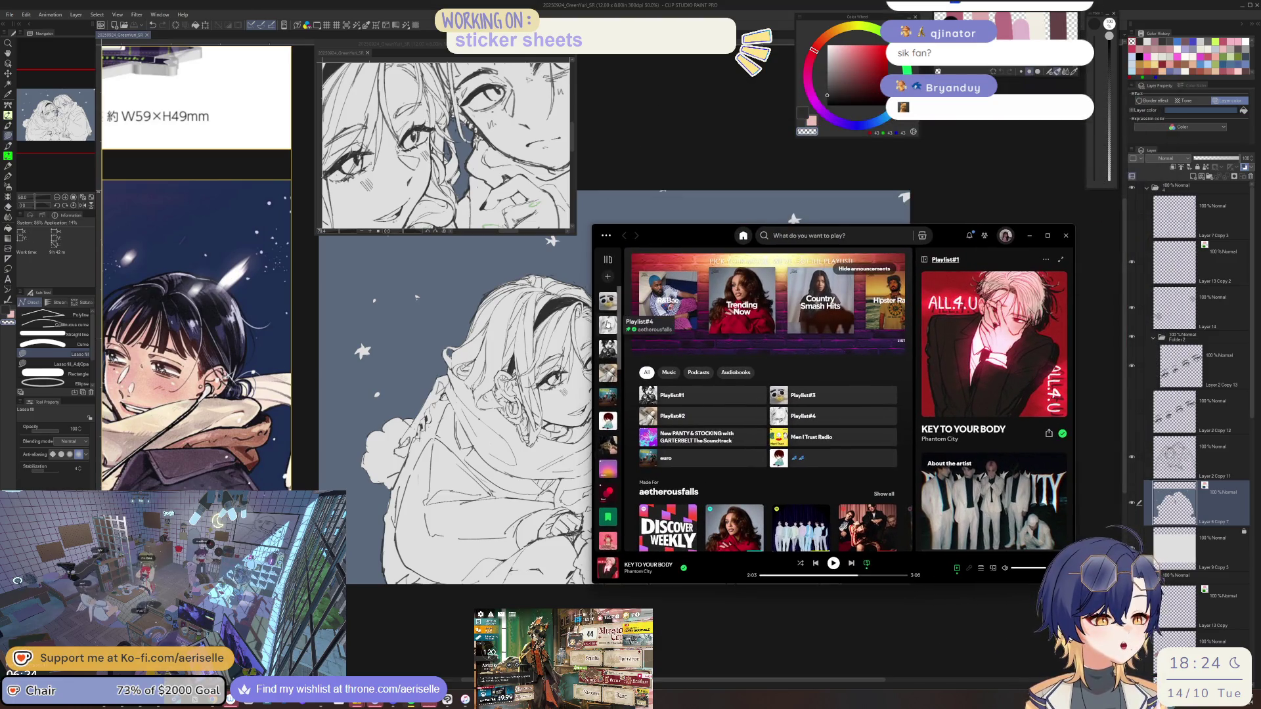
{"action": "left_click", "coordinate": [608, 323]}
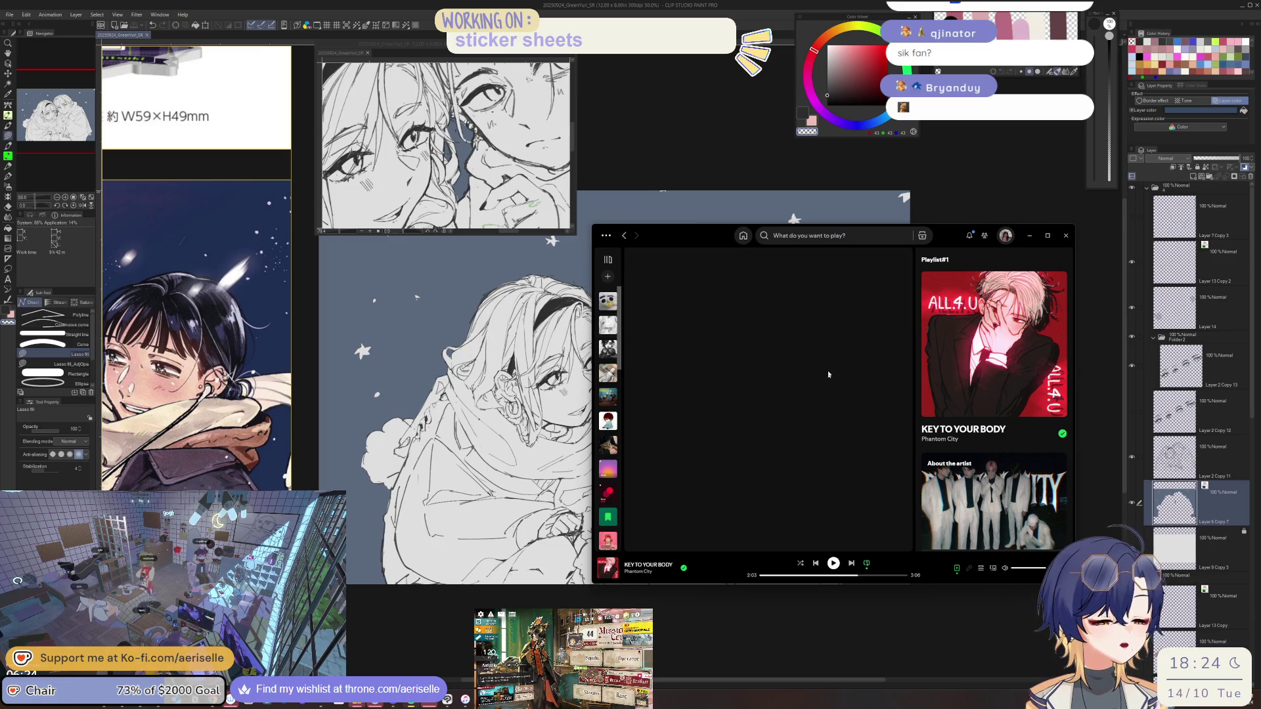
{"action": "left_click", "coordinate": [846, 358]}
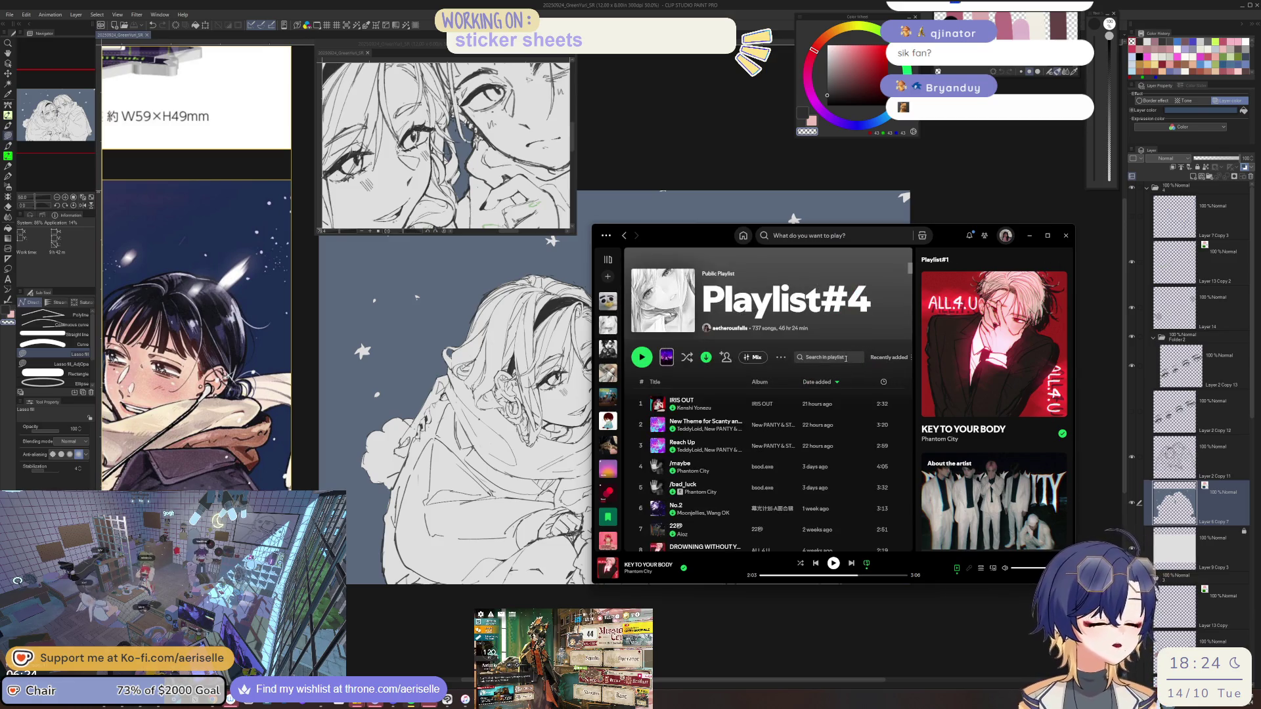
{"action": "type", "text": "dal"}
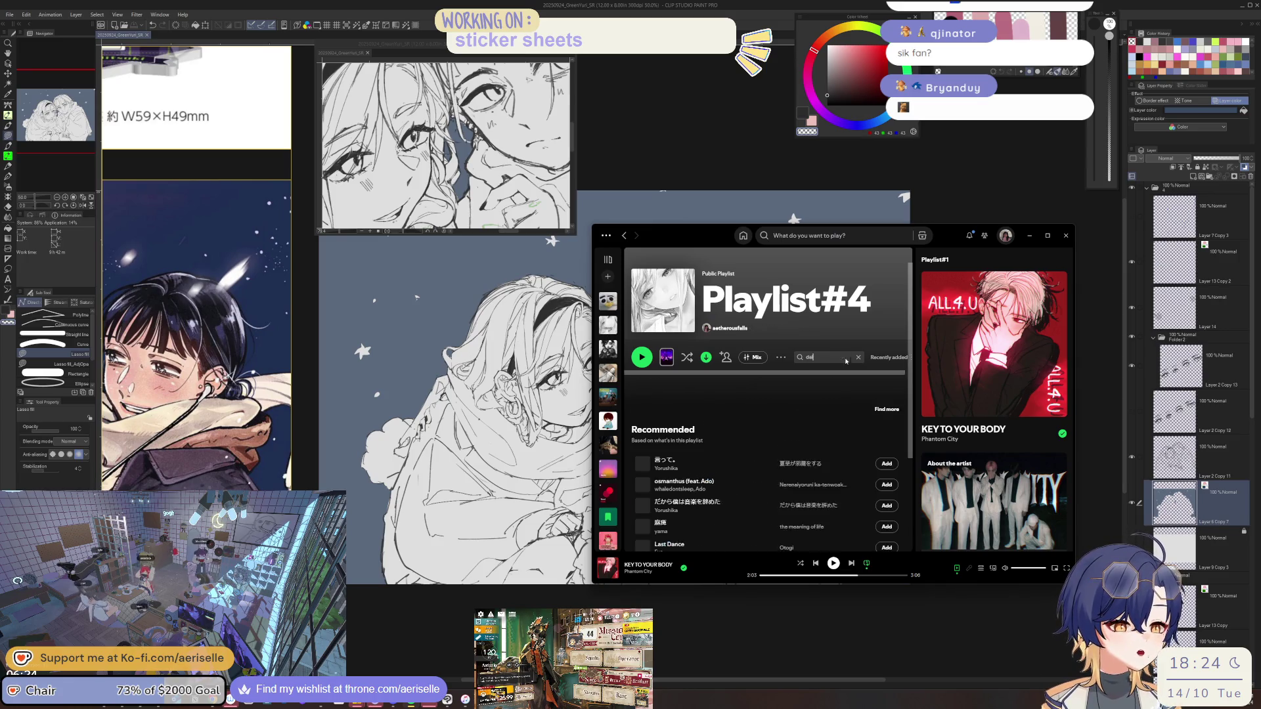
{"action": "key", "text": "BackSpace"}
{"action": "type", "text": "o"}
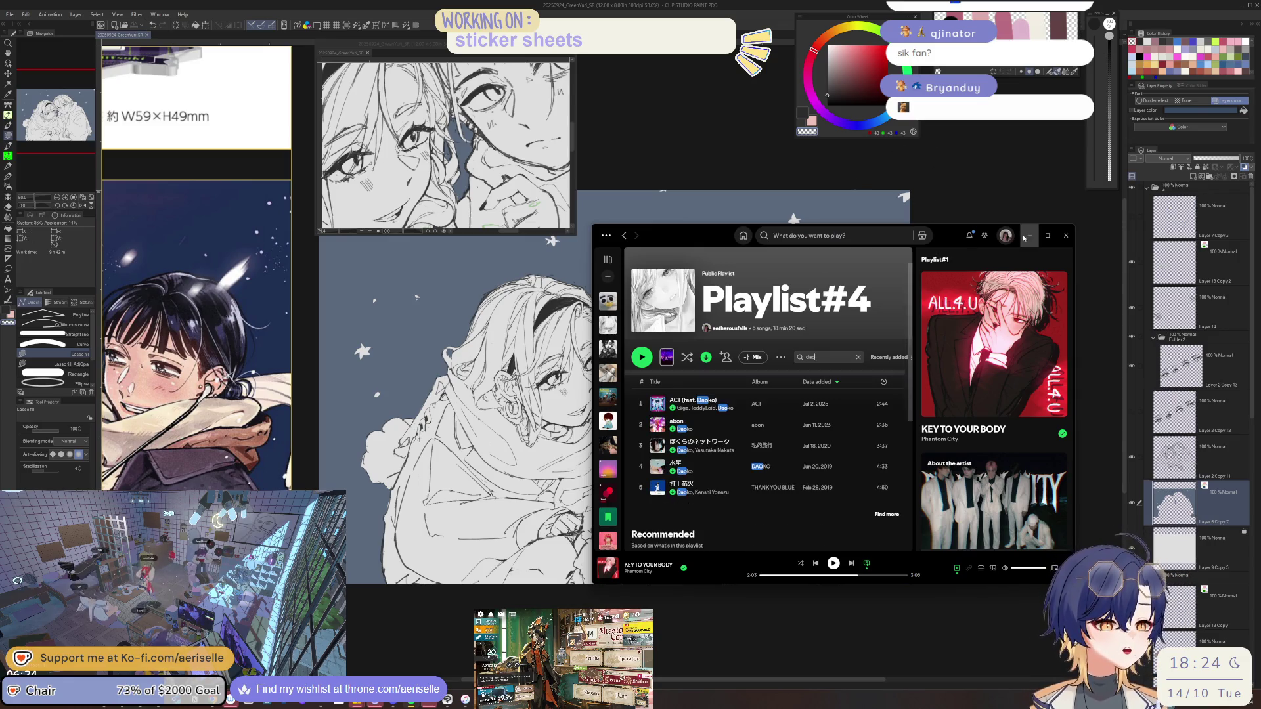
{"action": "left_click", "coordinate": [196, 242]}
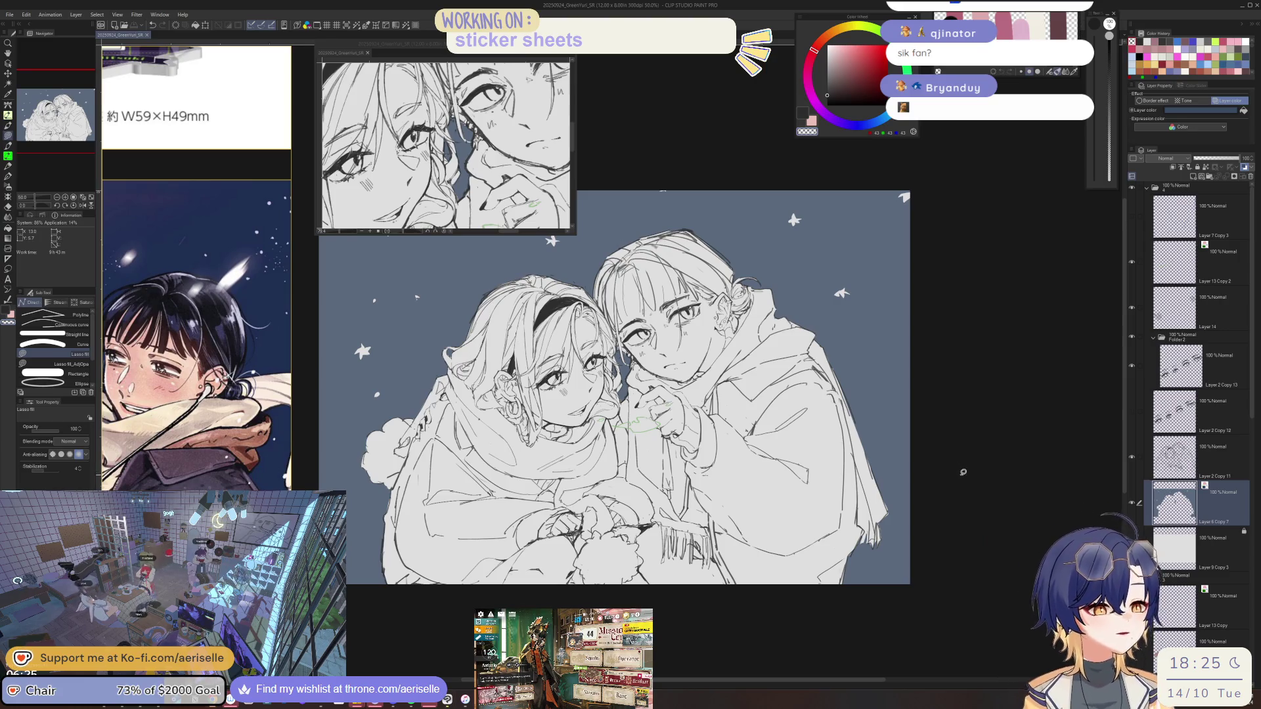
{"action": "left_click_drag", "start_coordinate": [505, 355], "coordinate": [545, 480]}
Select Layer 2 Copy 11 and set the pencil brush to size 2.
{"action": "scroll", "coordinate": [545, 479], "scroll_direction": "up", "scroll_amount": 5}
{"action": "key", "text": "e"}
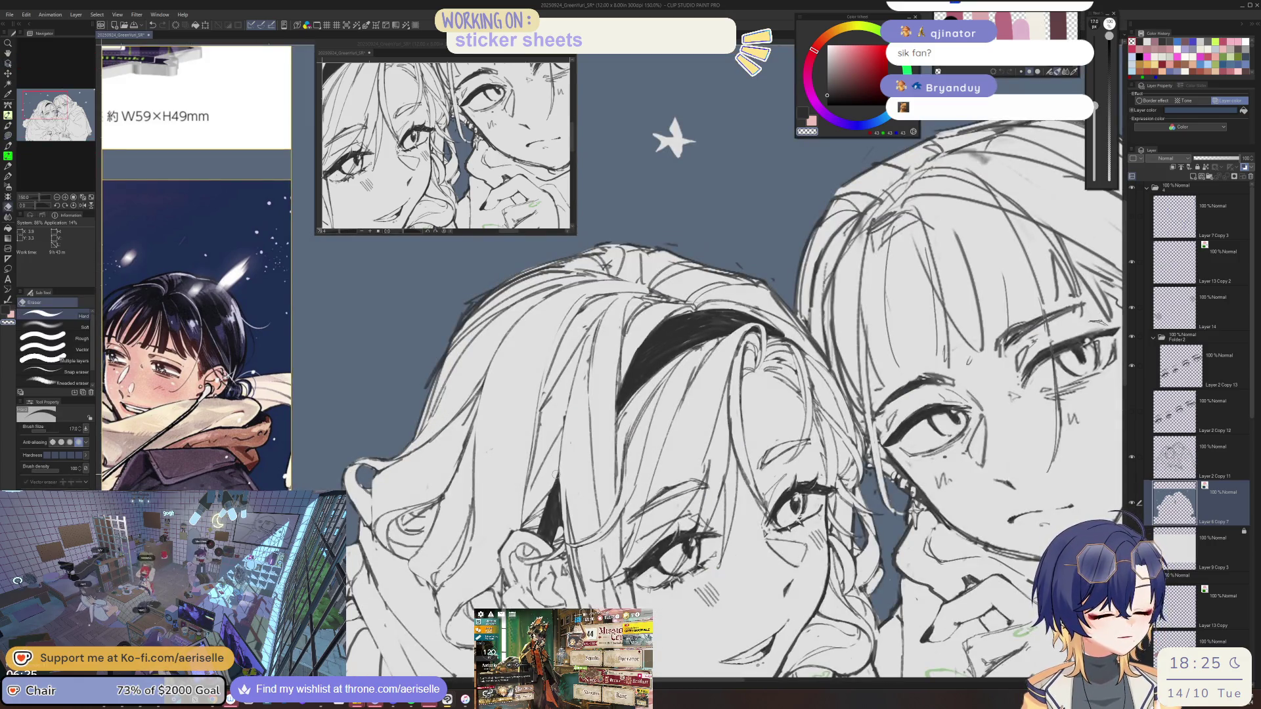
{"action": "left_click", "coordinate": [555, 478], "text": "ctrl+shift"}
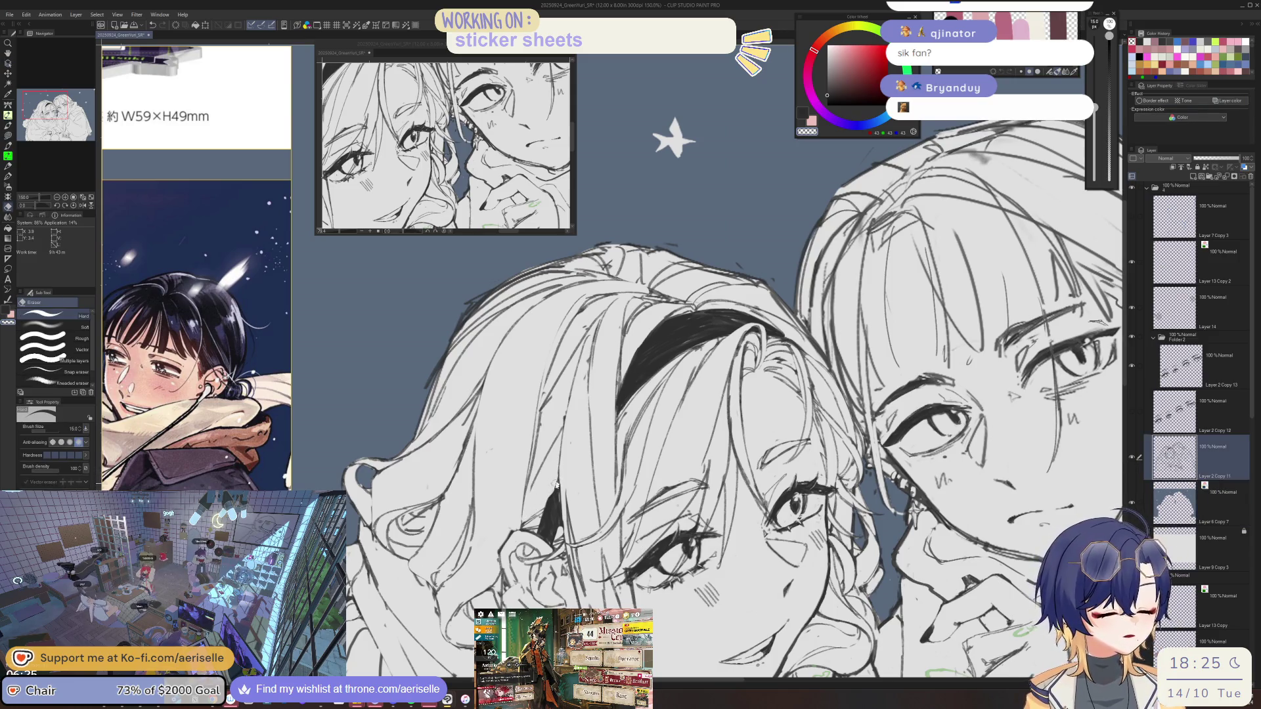
{"action": "scroll", "coordinate": [538, 500], "scroll_direction": "up", "scroll_amount": 5}
{"action": "key", "text": "b"}
{"action": "key", "text": "bracketleft"}
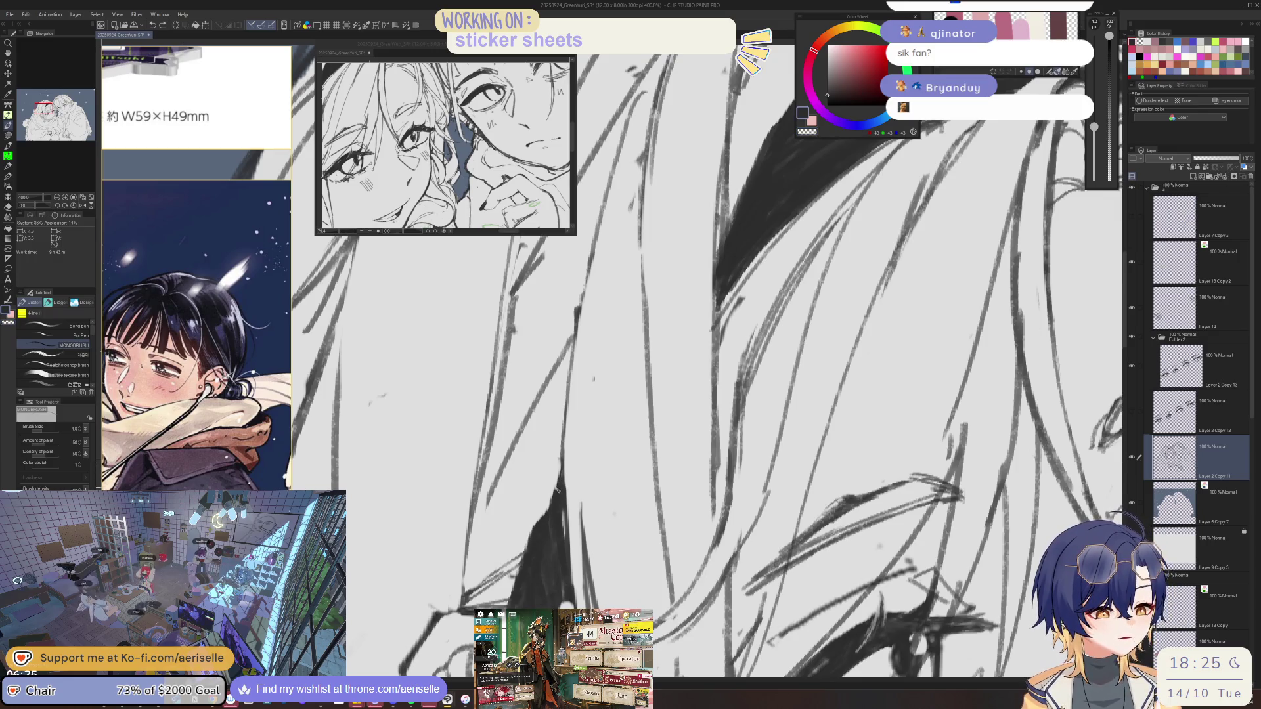
{"action": "scroll", "coordinate": [476, 376], "scroll_direction": "down", "scroll_amount": 6}
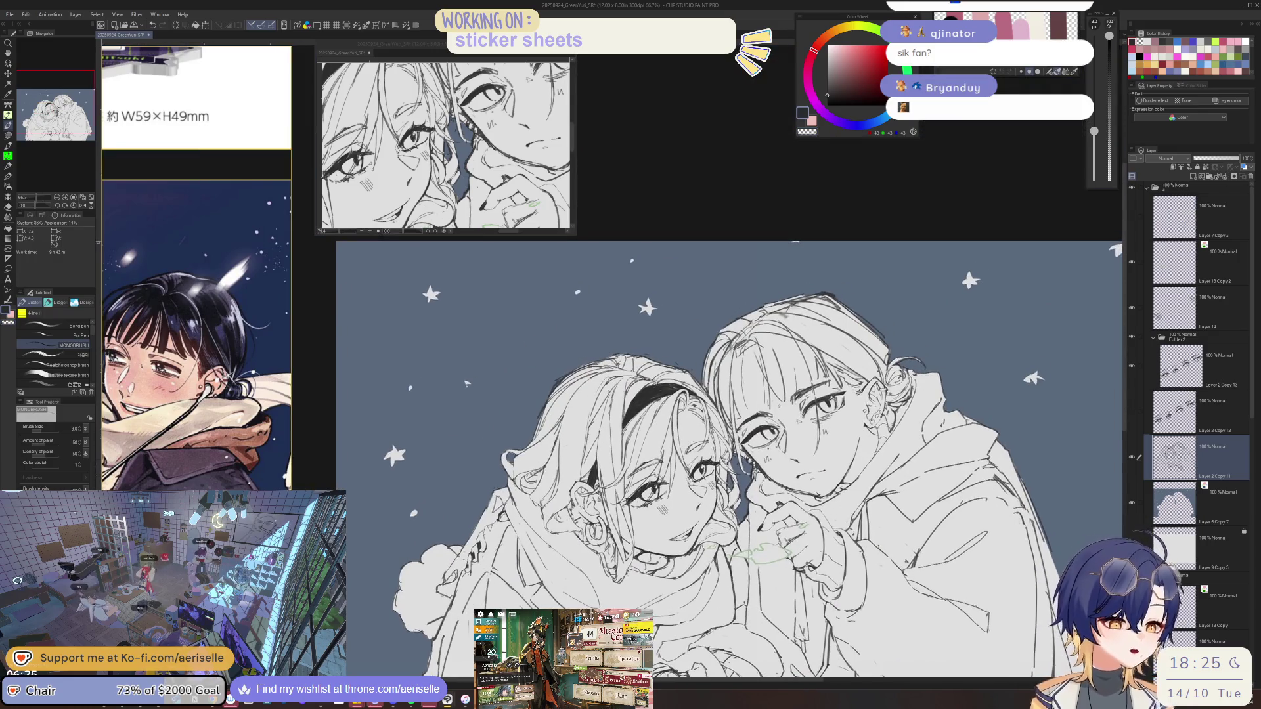
{"action": "scroll", "coordinate": [599, 469], "scroll_direction": "up", "scroll_amount": 6}
{"action": "key", "text": "bracketleft"}
Fill the gaps between the left girl's lower hair strands with dark strokes.
{"action": "left_click_drag", "start_coordinate": [599, 469], "coordinate": [525, 571]}
{"action": "left_click_drag", "start_coordinate": [588, 499], "coordinate": [535, 565]}
{"action": "left_click_drag", "start_coordinate": [605, 456], "coordinate": [593, 490]}
{"action": "left_click_drag", "start_coordinate": [599, 458], "coordinate": [591, 491]}
{"action": "scroll", "coordinate": [621, 449], "scroll_direction": "down", "scroll_amount": 6}
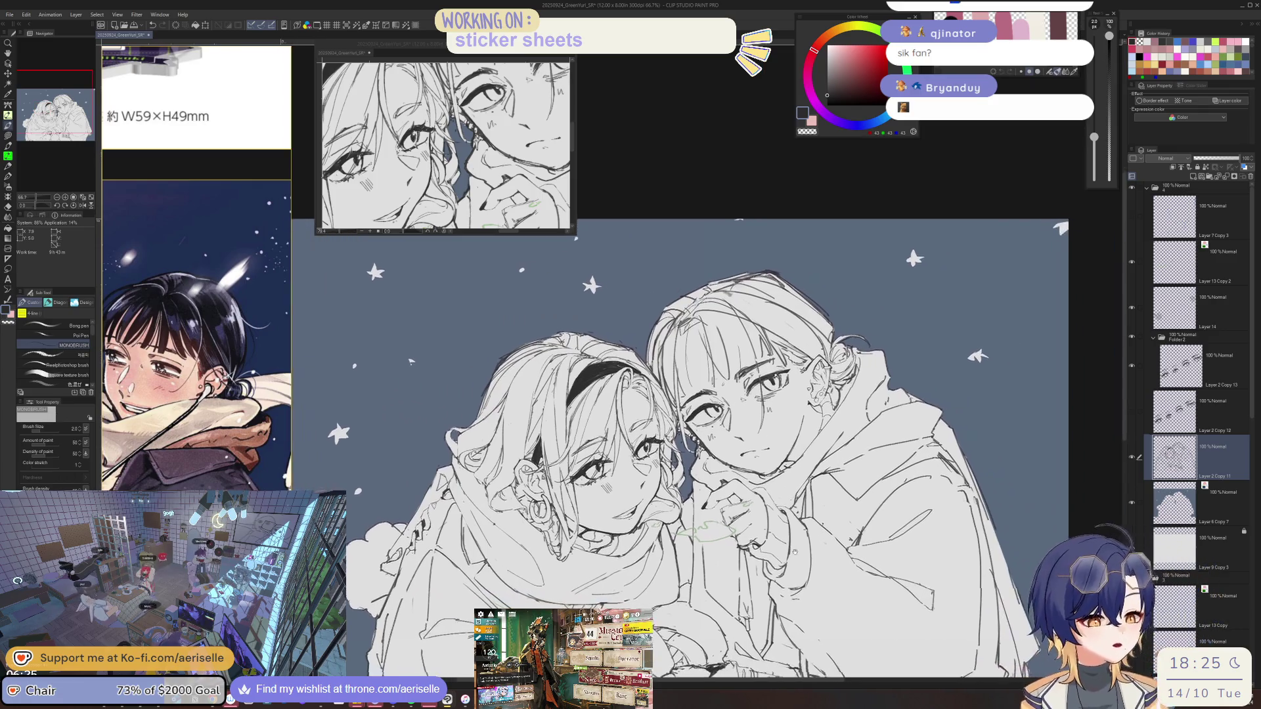
{"action": "scroll", "coordinate": [795, 564], "scroll_direction": "down", "scroll_amount": 1}
{"action": "scroll", "coordinate": [632, 474], "scroll_direction": "up", "scroll_amount": 4}
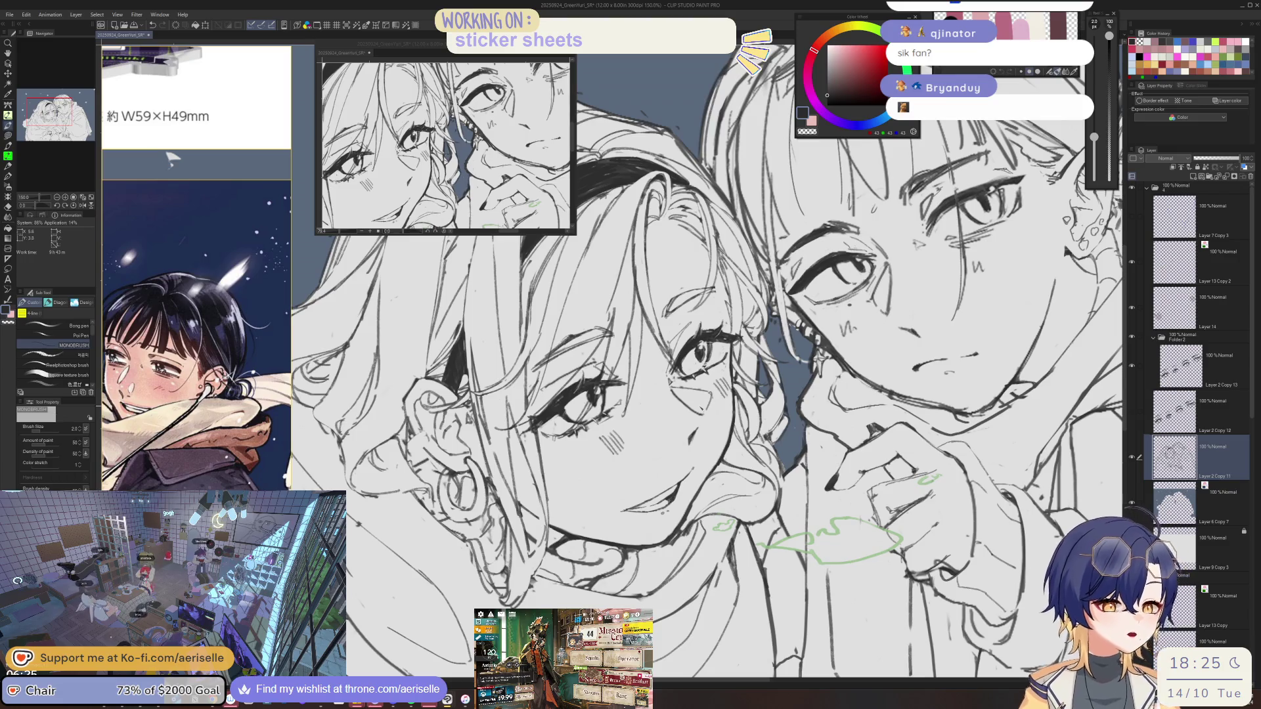
Mirror the canvas, zoom in, and add a short pencil stroke near the eye.
{"action": "key", "text": "ctrl+alt+0"}
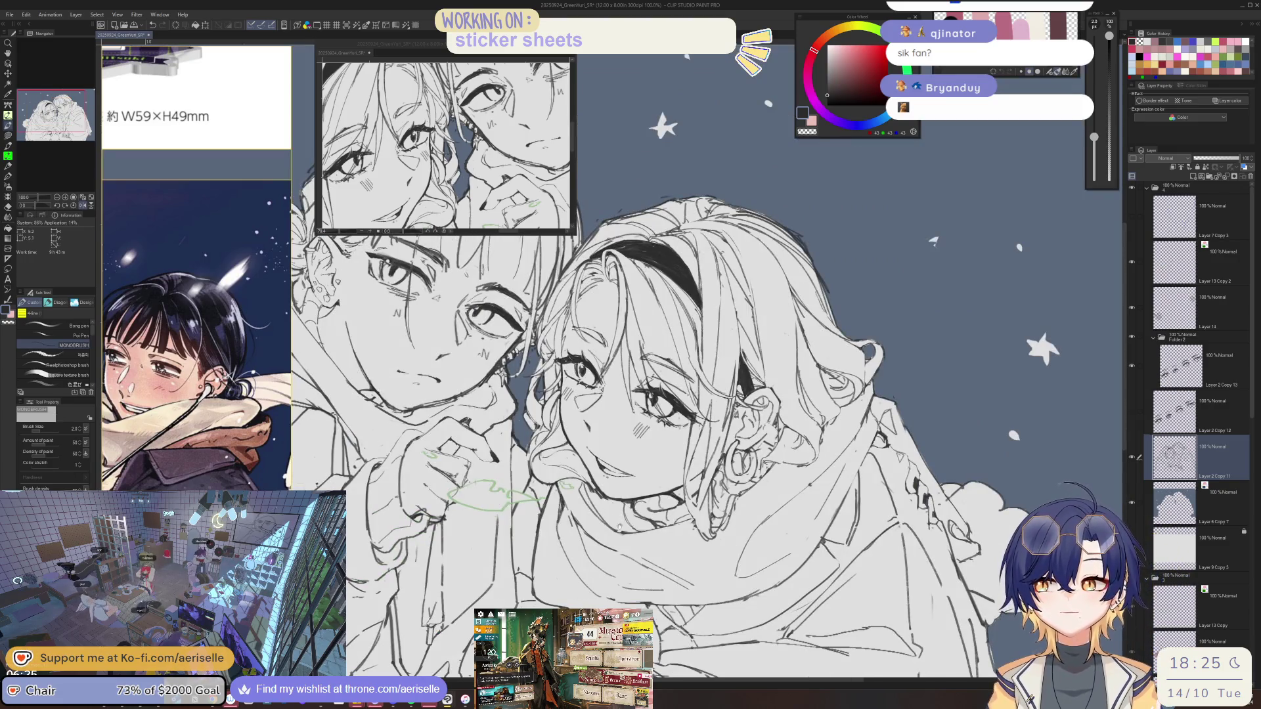
{"action": "scroll", "coordinate": [651, 427], "scroll_direction": "up", "scroll_amount": 2}
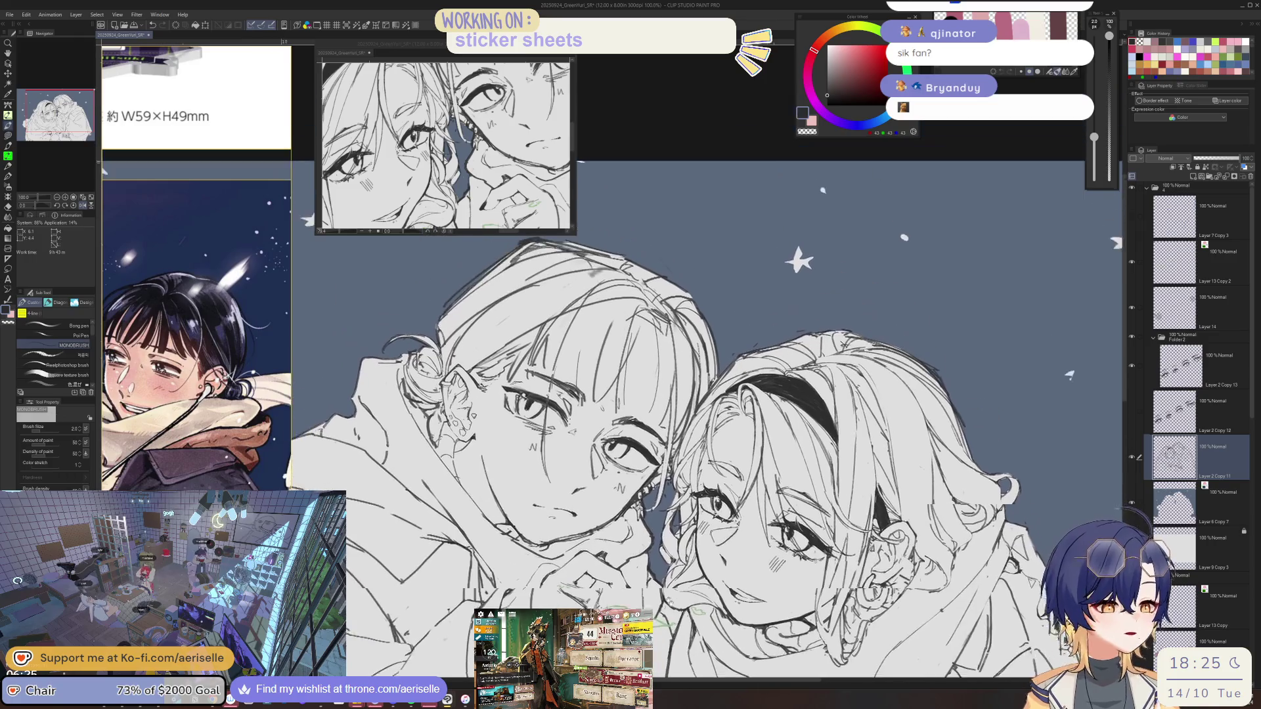
{"action": "scroll", "coordinate": [539, 384], "scroll_direction": "up", "scroll_amount": 4}
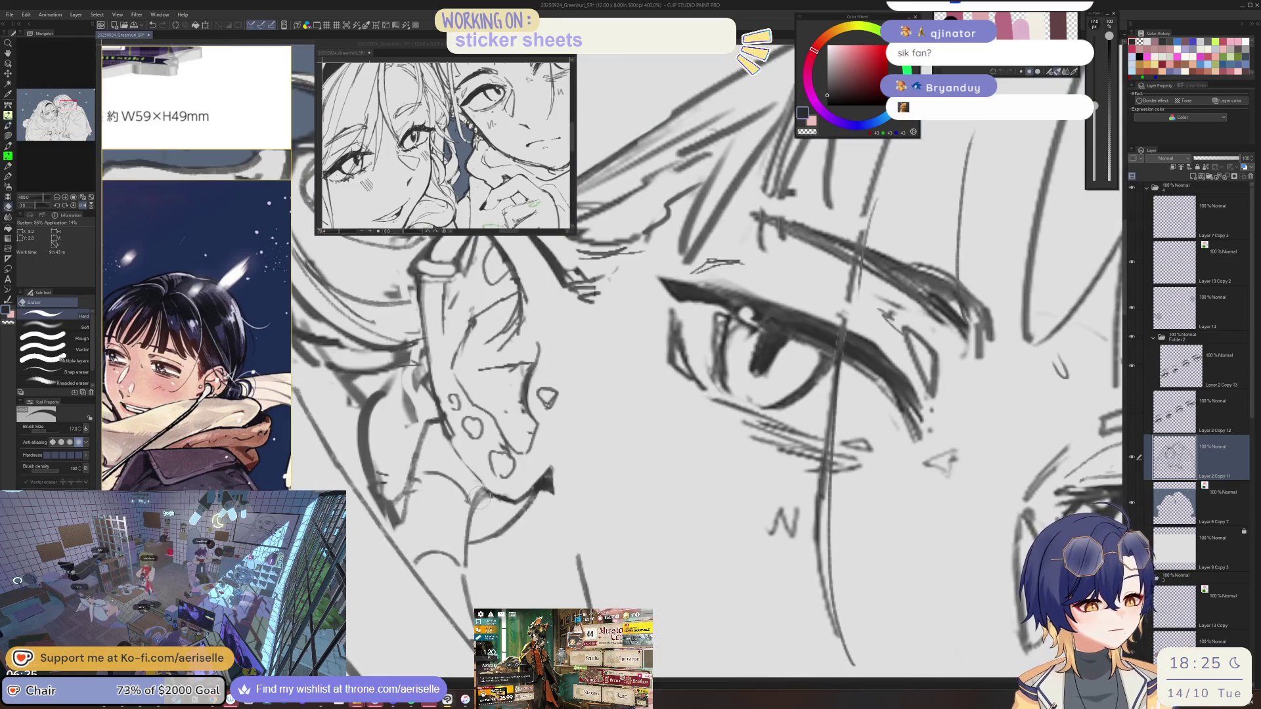
{"action": "left_click_drag", "start_coordinate": [476, 506], "coordinate": [463, 543]}
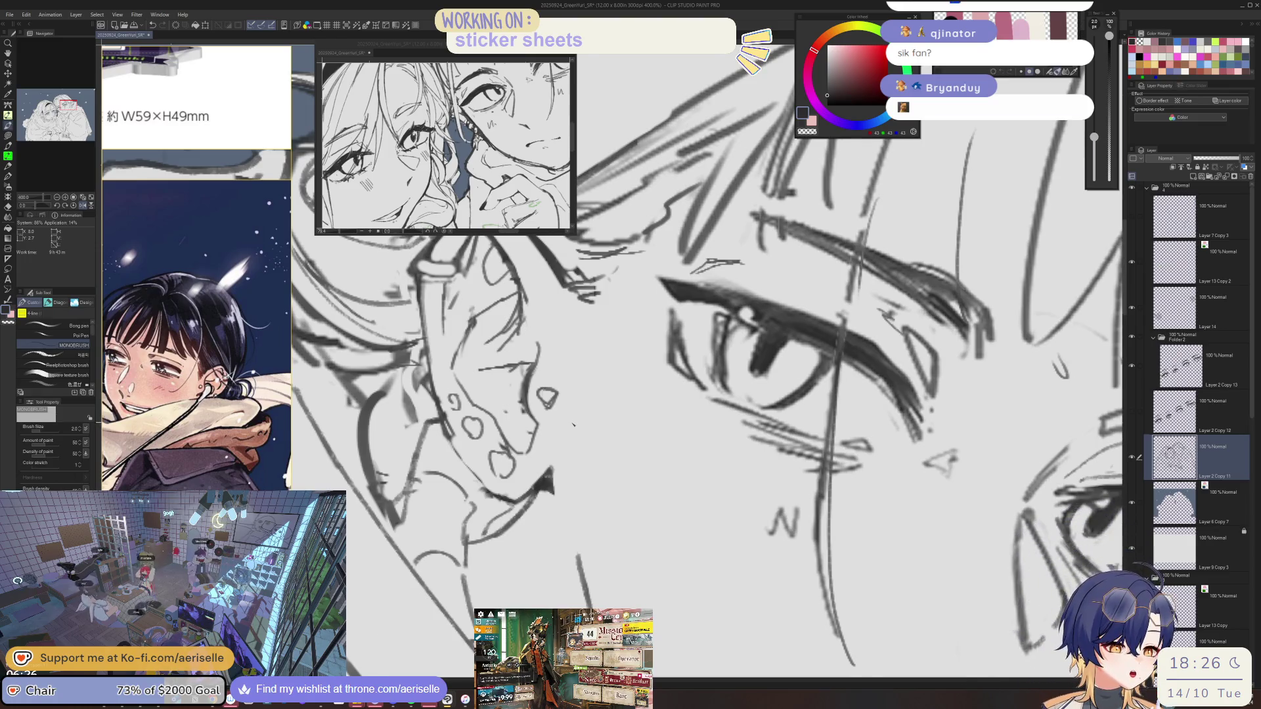
Erase the stray lines near the ear and jaw, then return to the pencil.
{"action": "scroll", "coordinate": [574, 425], "scroll_direction": "down", "scroll_amount": 3}
{"action": "key", "text": "e"}
{"action": "left_click_drag", "start_coordinate": [729, 455], "coordinate": [718, 492]}
{"action": "key", "text": "p"}
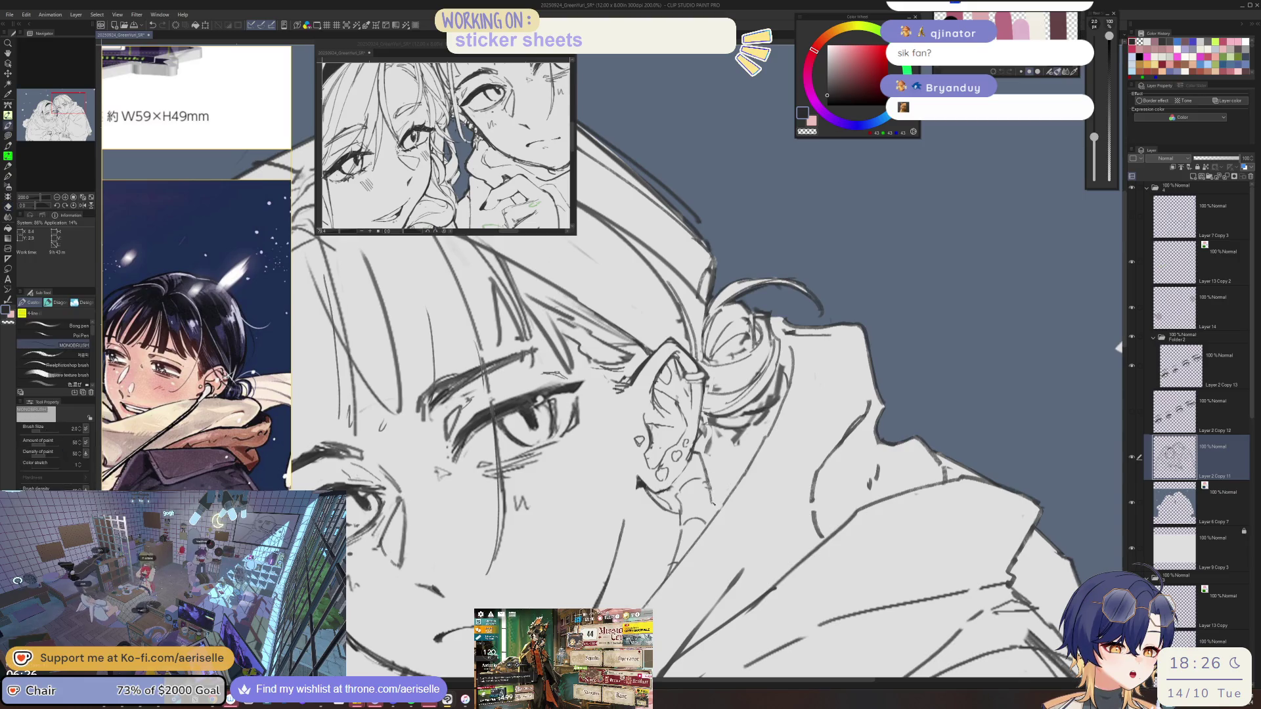
Rotate and pan the view onto the ear, tilting the canvas about 20°.
{"action": "scroll", "coordinate": [657, 394], "scroll_direction": "down", "scroll_amount": 5}
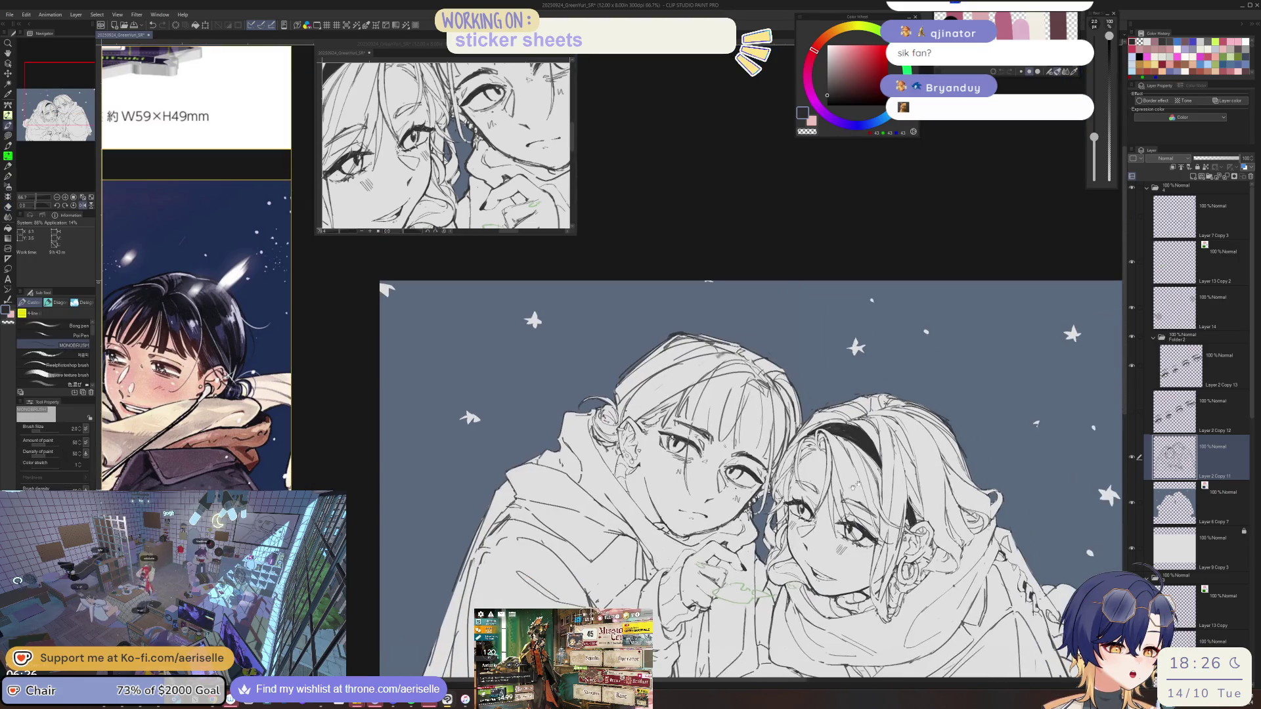
{"action": "key", "text": "minus"}
{"action": "key", "text": "minus"}
{"action": "key", "text": "minus"}
{"action": "key", "text": "ctrl+alt+0"}
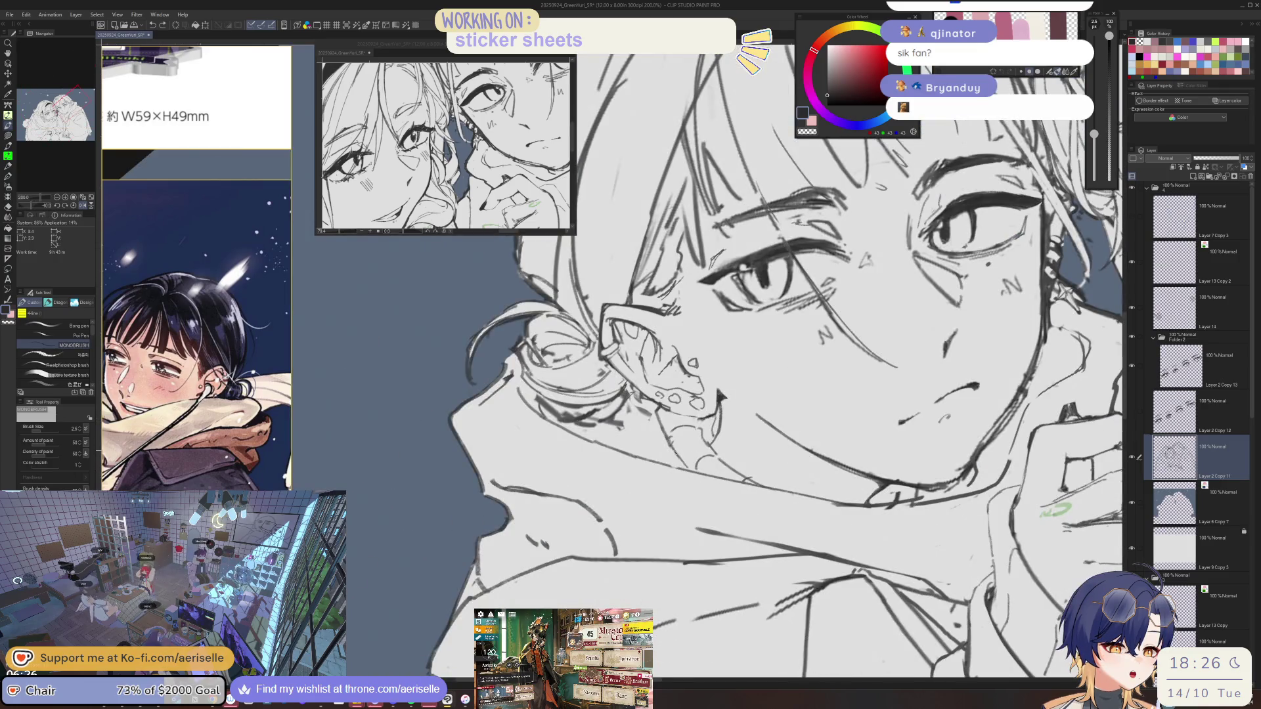
{"action": "mouse_move", "coordinate": [985, 262]}
{"action": "left_mouse_down"}
{"action": "mouse_move", "coordinate": [1020, 267]}
{"action": "mouse_move", "coordinate": [1056, 315]}
{"action": "left_mouse_up"}
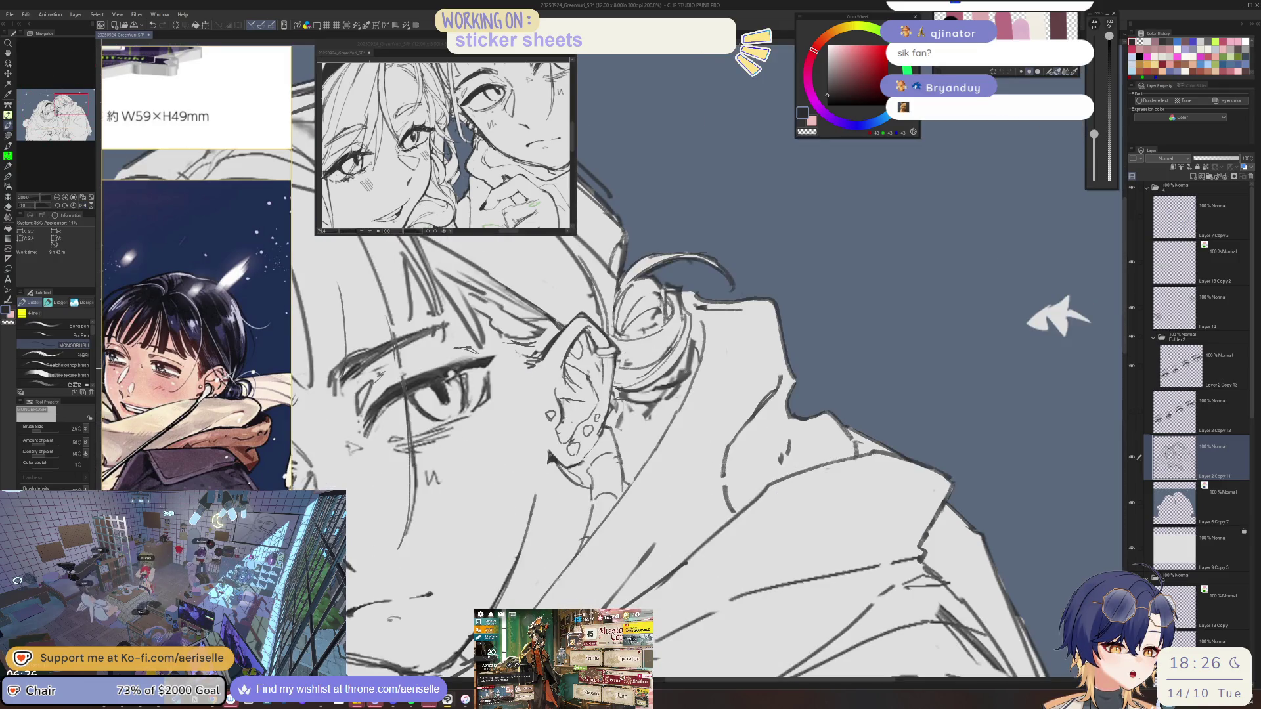
{"action": "key", "text": "e"}
{"action": "key", "text": "p"}
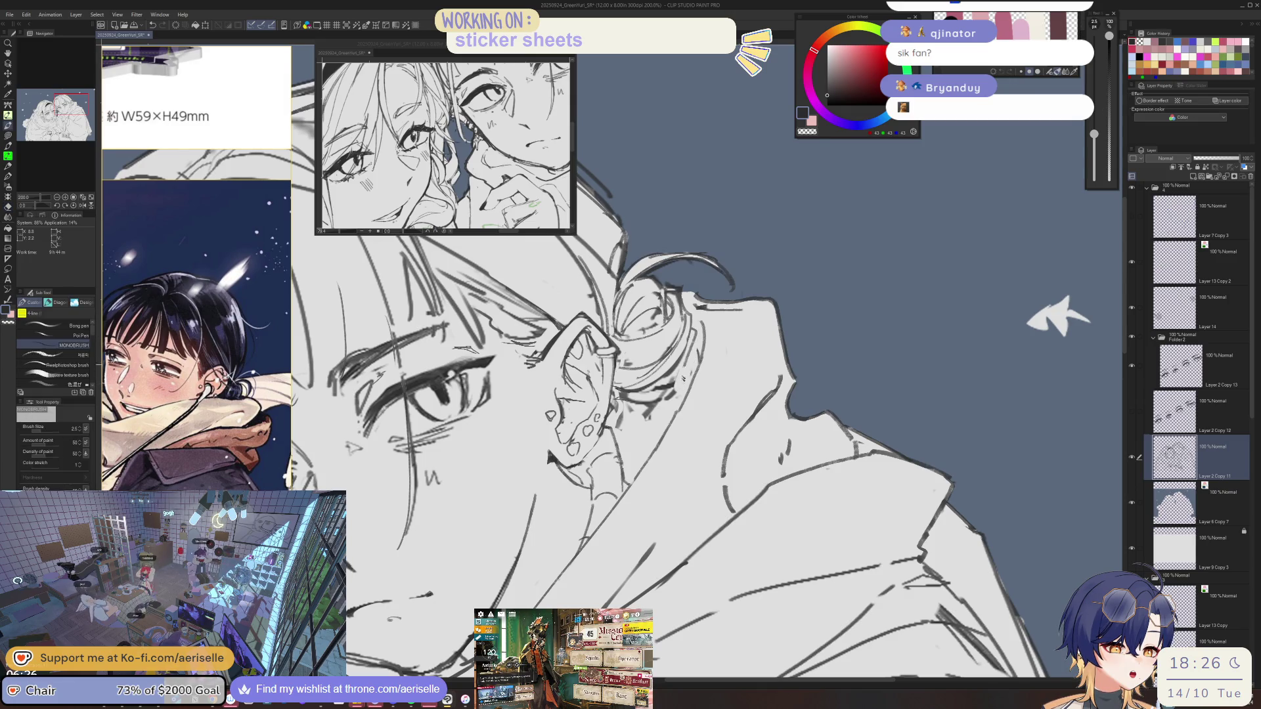
{"action": "mouse_move", "coordinate": [1057, 318]}
{"action": "left_mouse_down"}
{"action": "mouse_move", "coordinate": [999, 178]}
{"action": "mouse_move", "coordinate": [1005, 240]}
{"action": "mouse_move", "coordinate": [1120, 358]}
{"action": "mouse_move", "coordinate": [1109, 498]}
{"action": "left_mouse_up"}
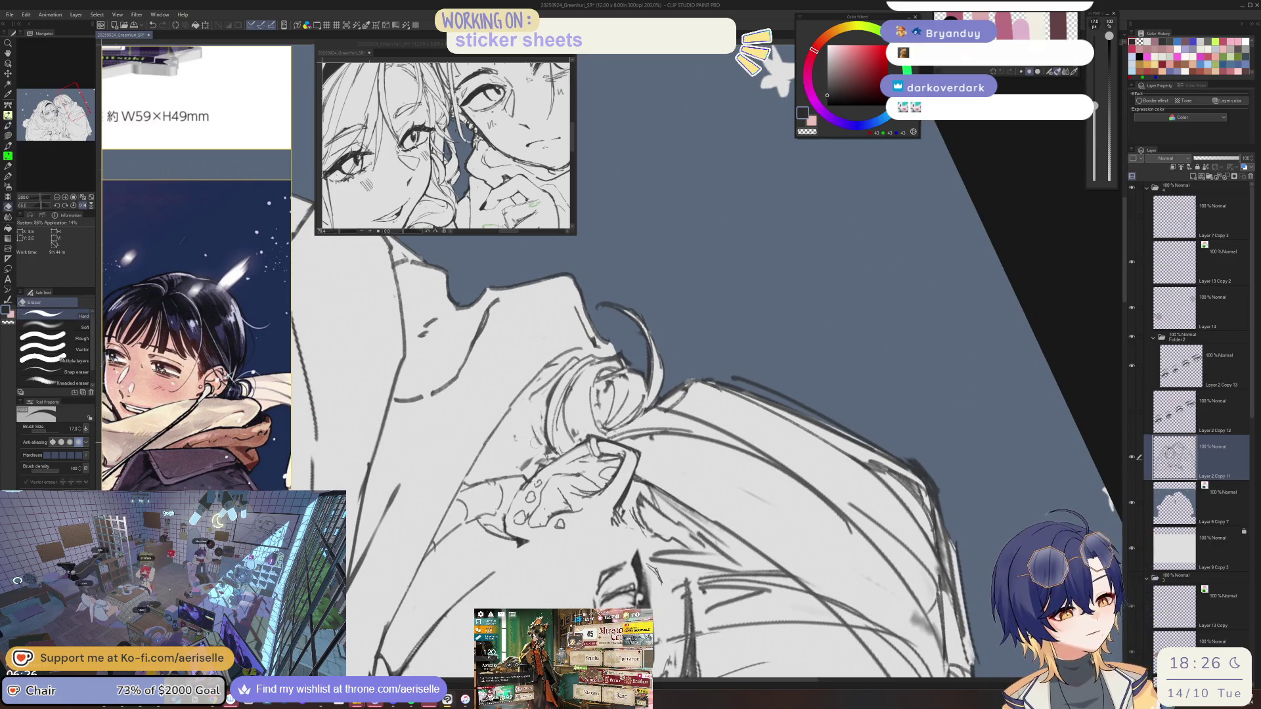
Rotate and pan the view so the bangs girl's face sits upright, mirrored horizontally.
{"action": "key", "text": "e"}
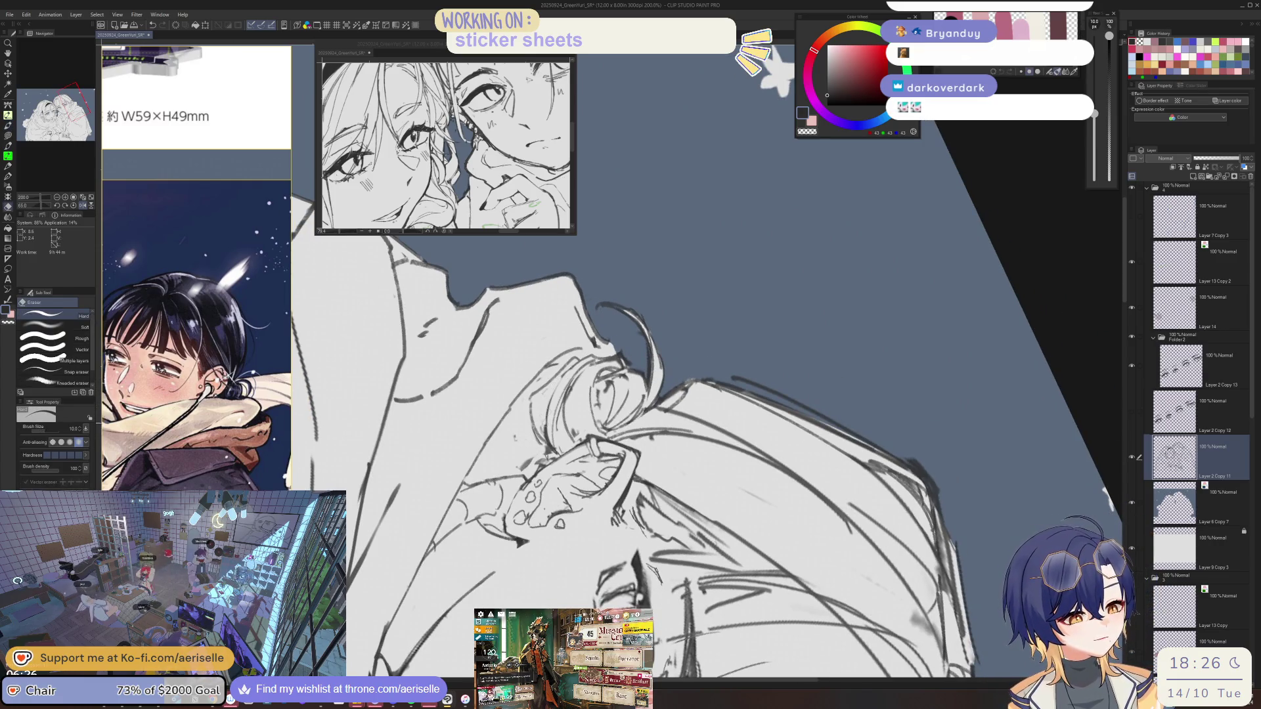
{"action": "key", "text": "p"}
{"action": "mouse_move", "coordinate": [1108, 498]}
{"action": "left_mouse_down"}
{"action": "mouse_move", "coordinate": [1084, 302]}
{"action": "mouse_move", "coordinate": [897, 78]}
{"action": "left_mouse_up"}
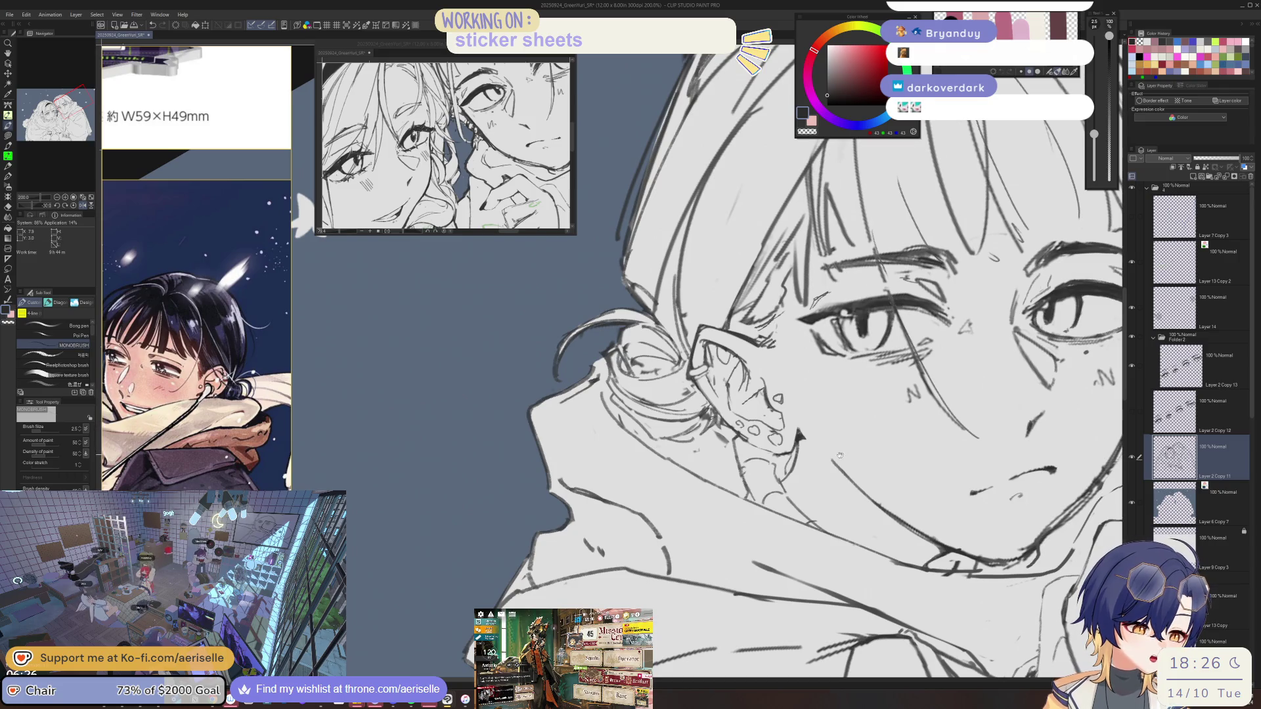
{"action": "left_click_drag", "start_coordinate": [843, 454], "coordinate": [765, 480]}
{"action": "key", "text": "e"}
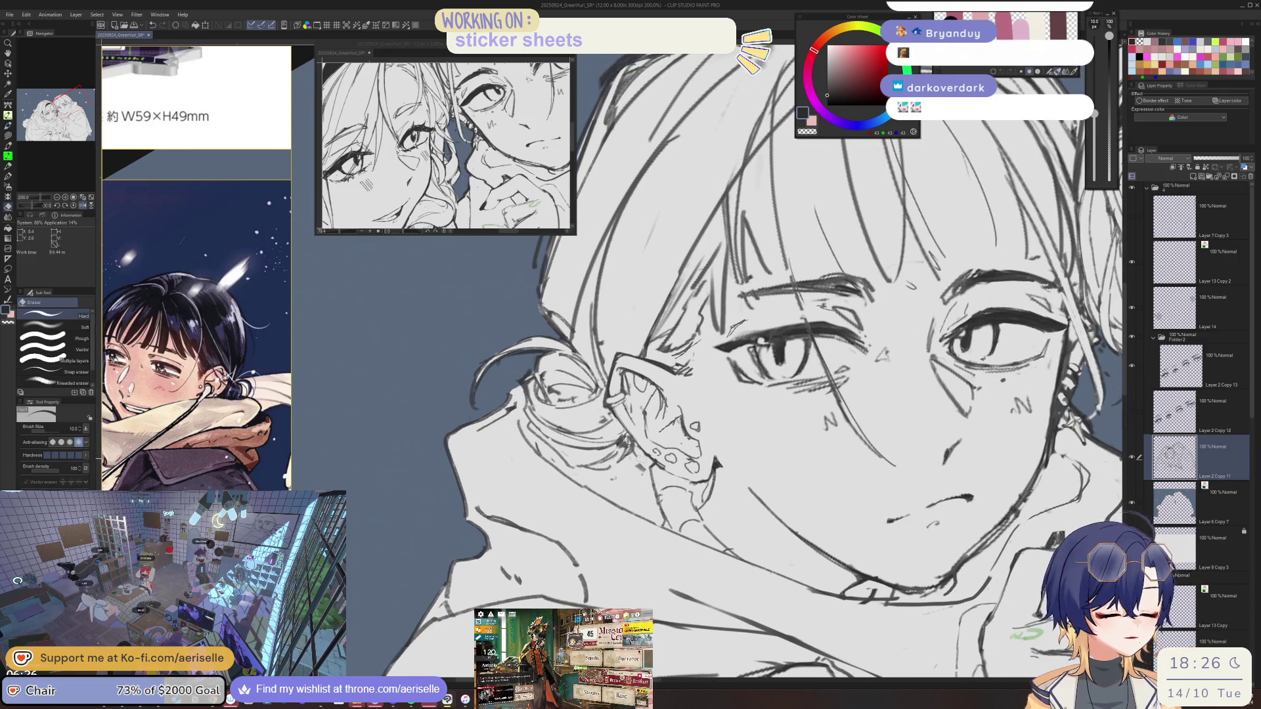
{"action": "key", "text": "b"}
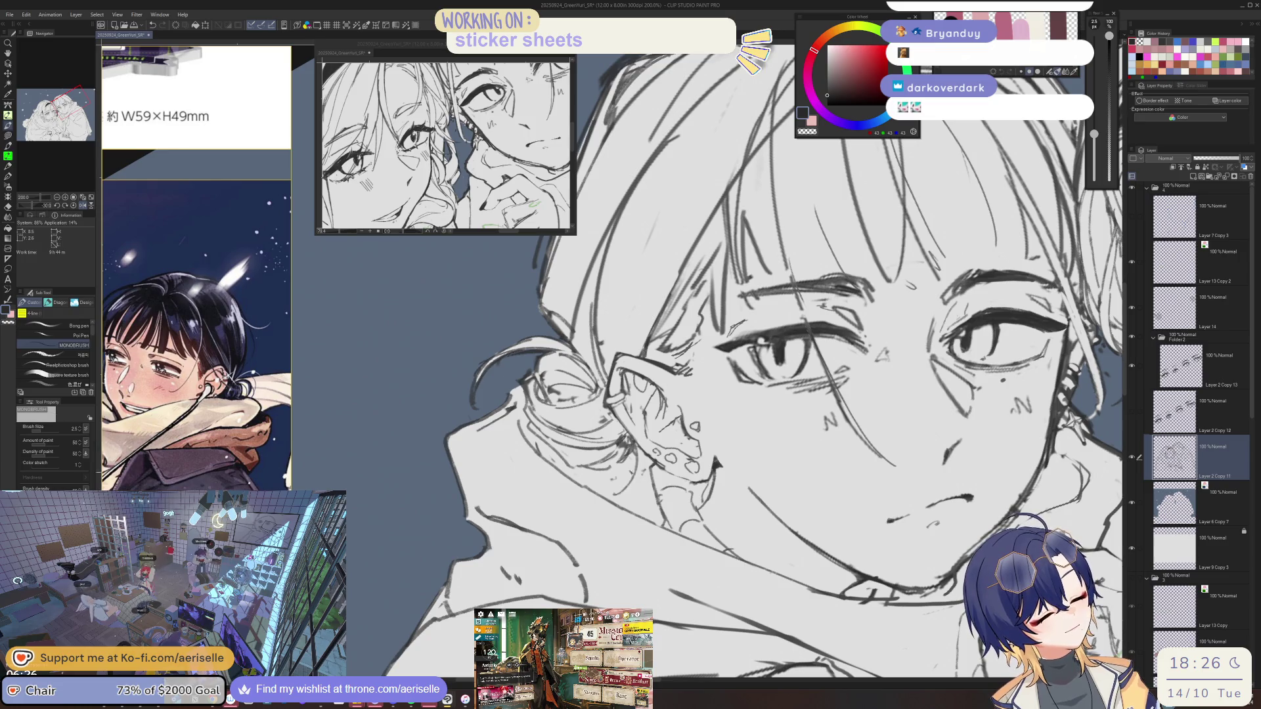
{"action": "key", "text": "h"}
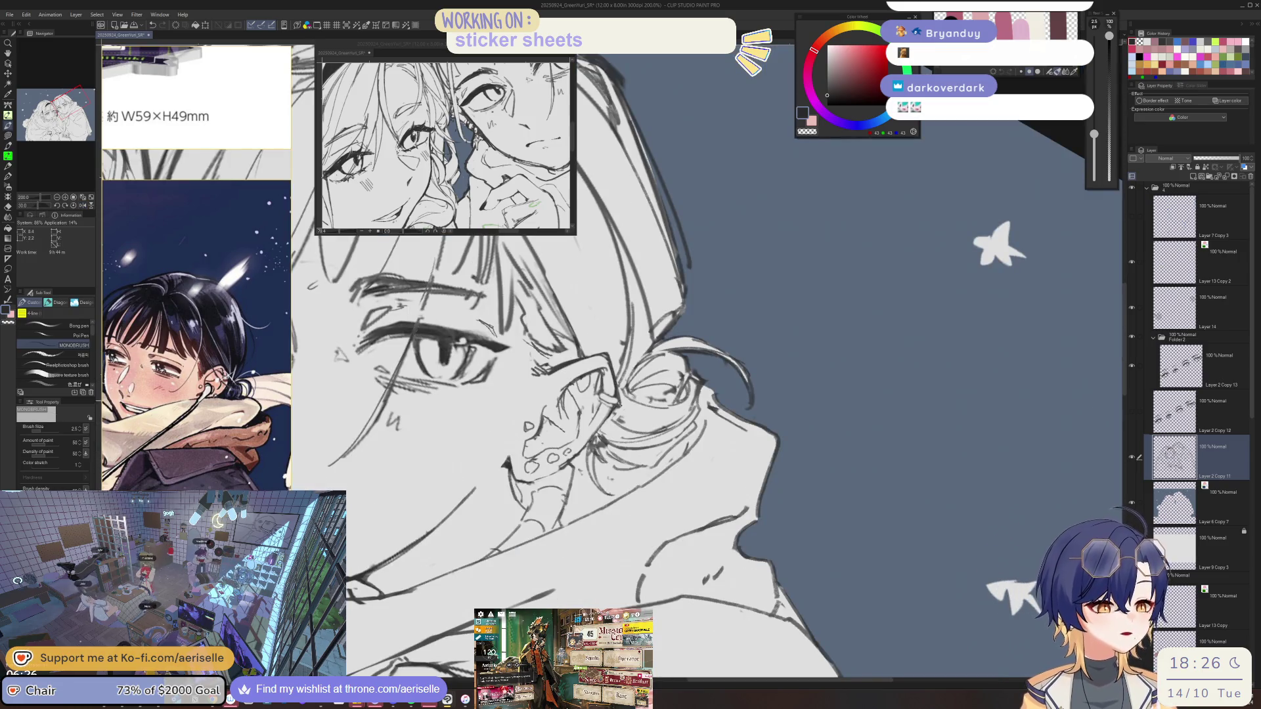
Zoom to the eye and resize the eraser from 10 up to 15.
{"action": "key", "text": "e"}
{"action": "scroll", "coordinate": [599, 394], "scroll_direction": "up", "scroll_amount": 2}
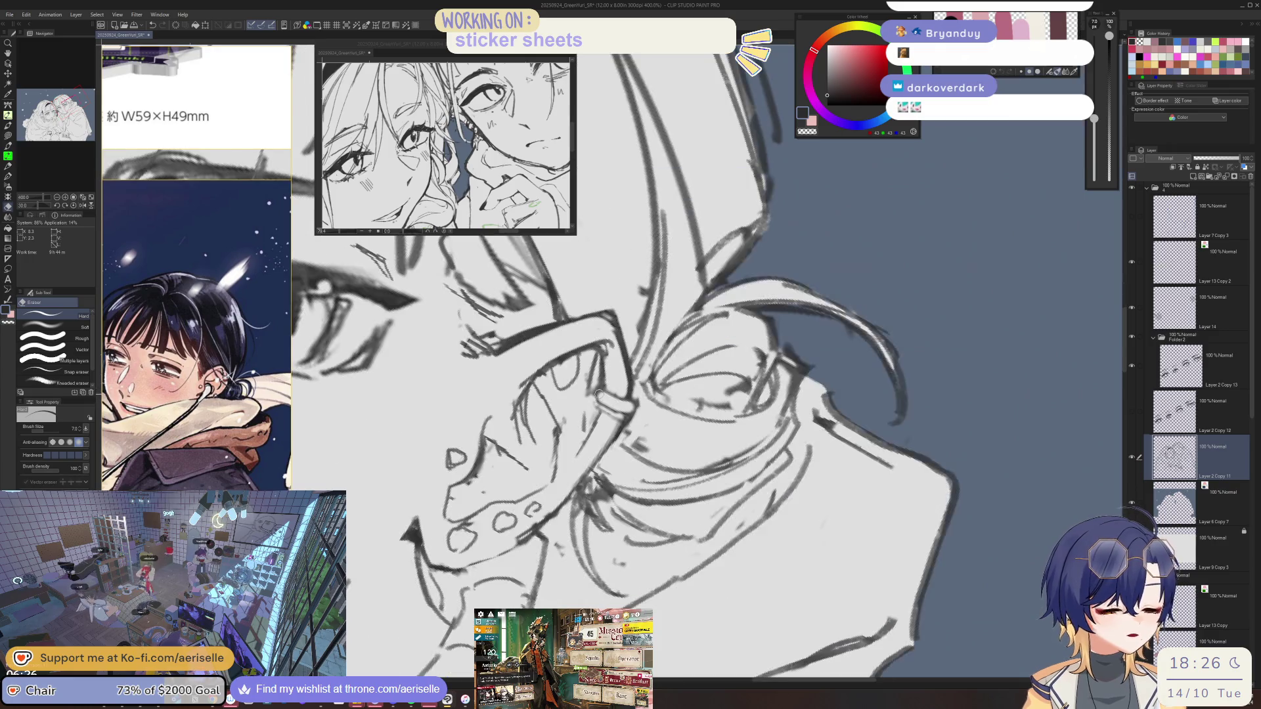
{"action": "key", "text": "minus"}
{"action": "key", "text": "b"}
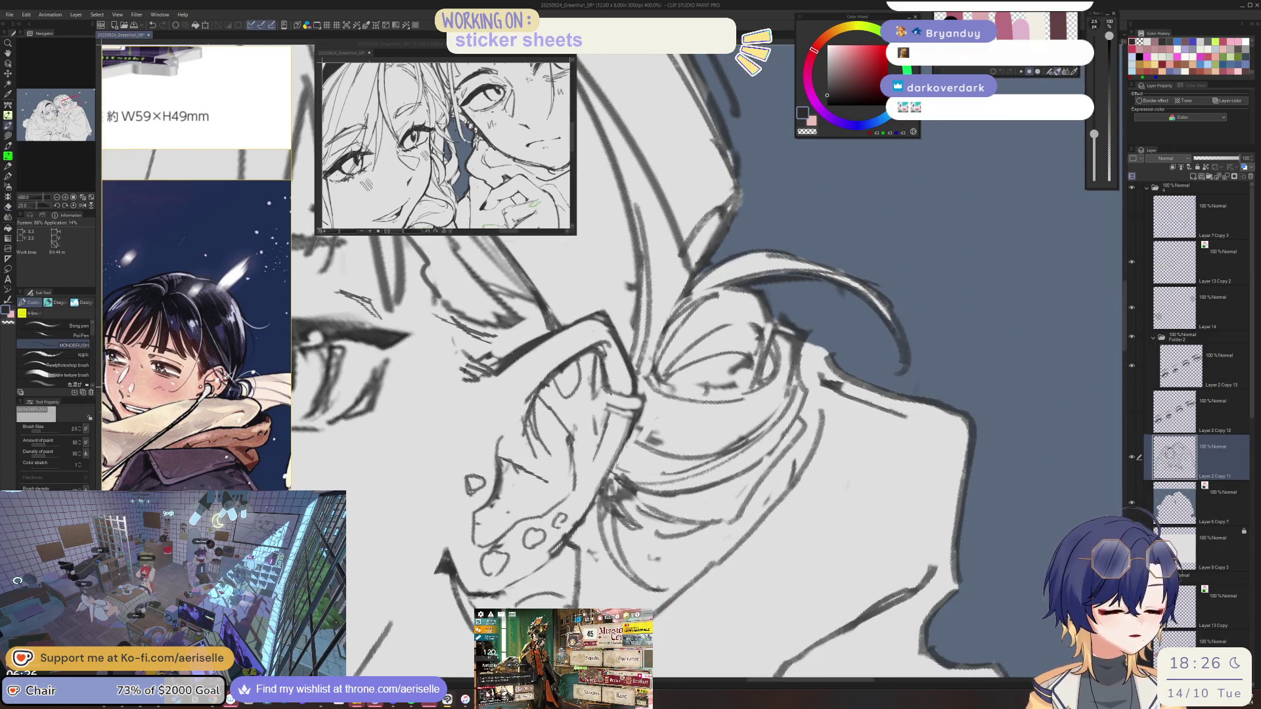
{"action": "key", "text": "h"}
{"action": "key", "text": "bracketleft"}
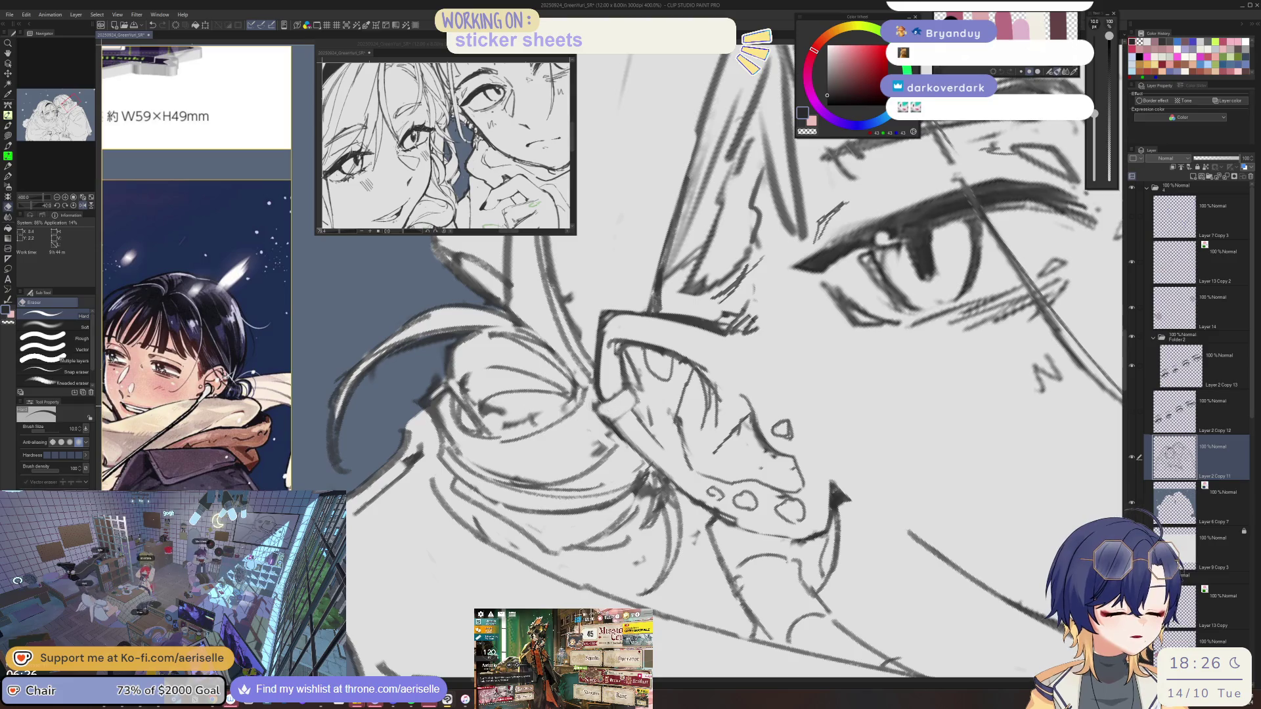
{"action": "key", "text": "p"}
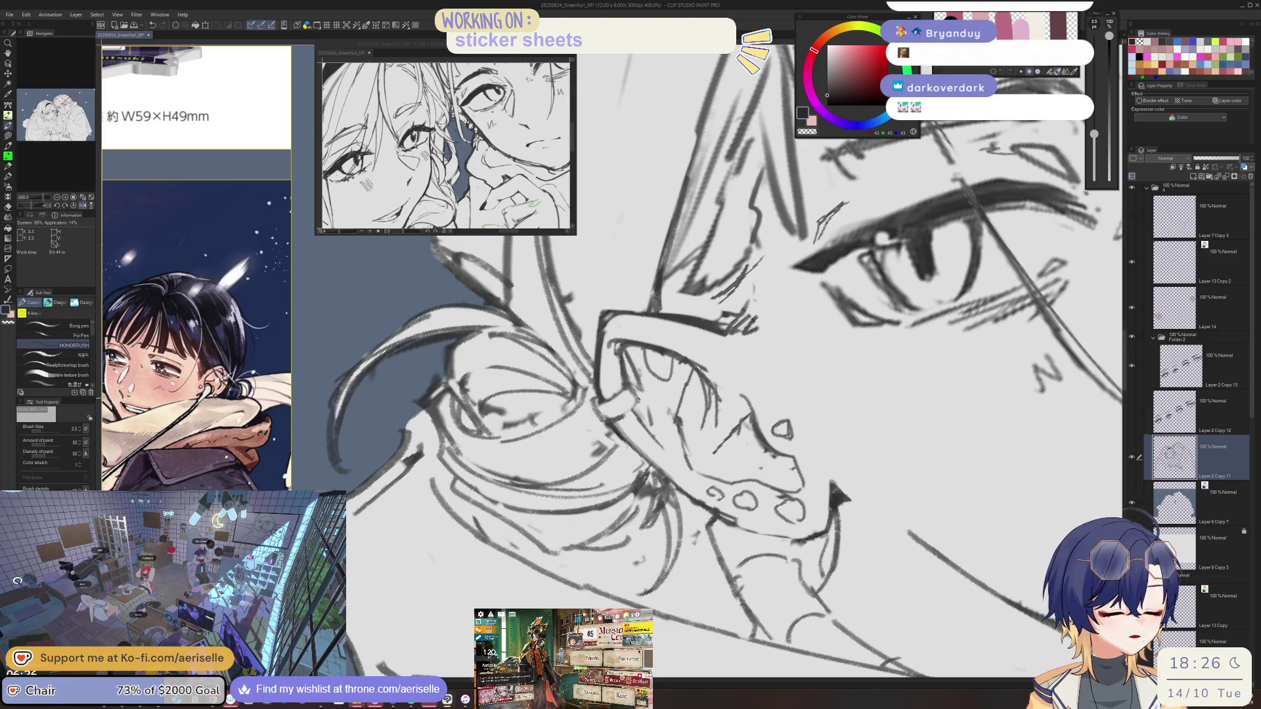
{"action": "key", "text": "e"}
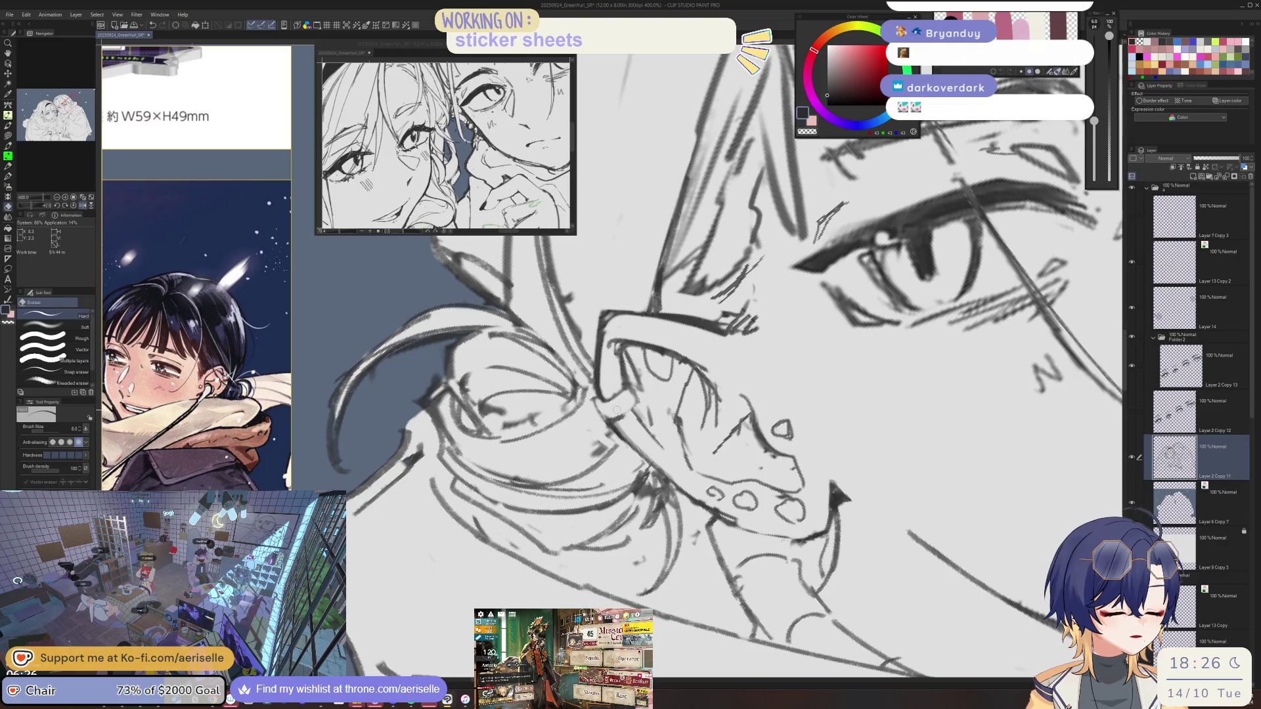
{"action": "key", "text": "bracketright"}
{"action": "key", "text": "h"}
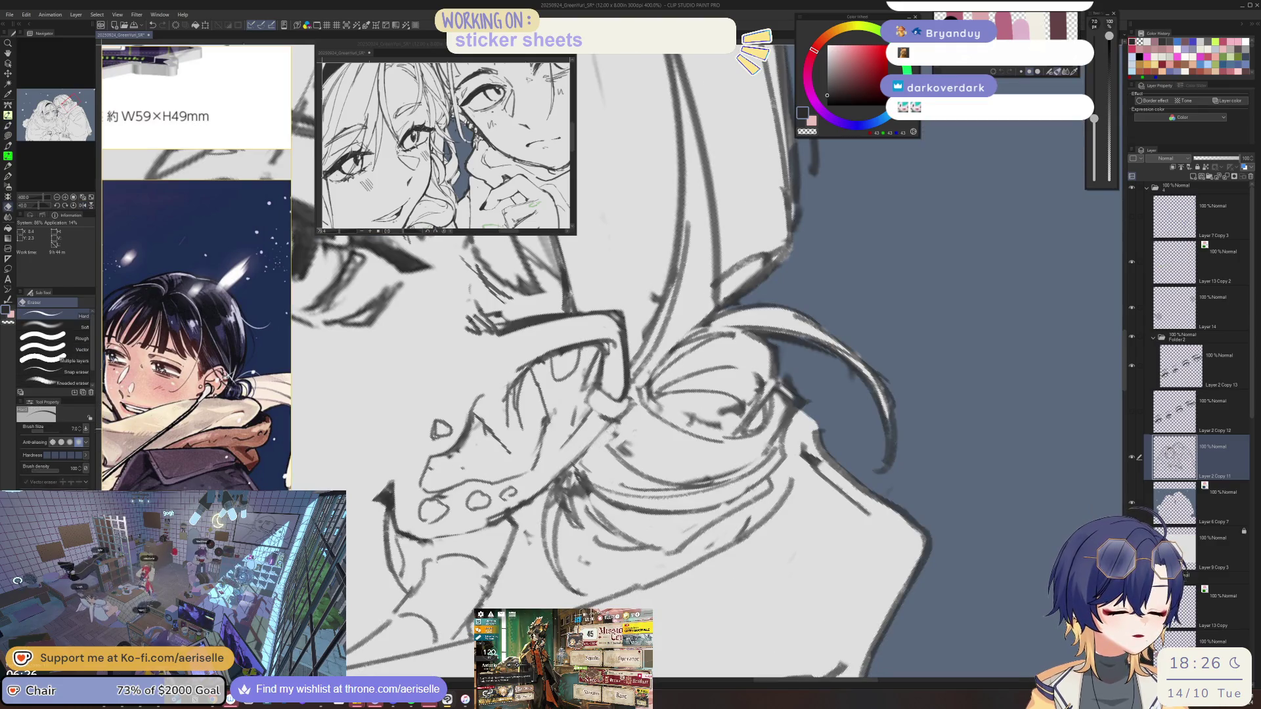
{"action": "key", "text": "bracketright"}
{"action": "key", "text": "bracketright"}
{"action": "key", "text": "bracketright"}
{"action": "key", "text": "p"}
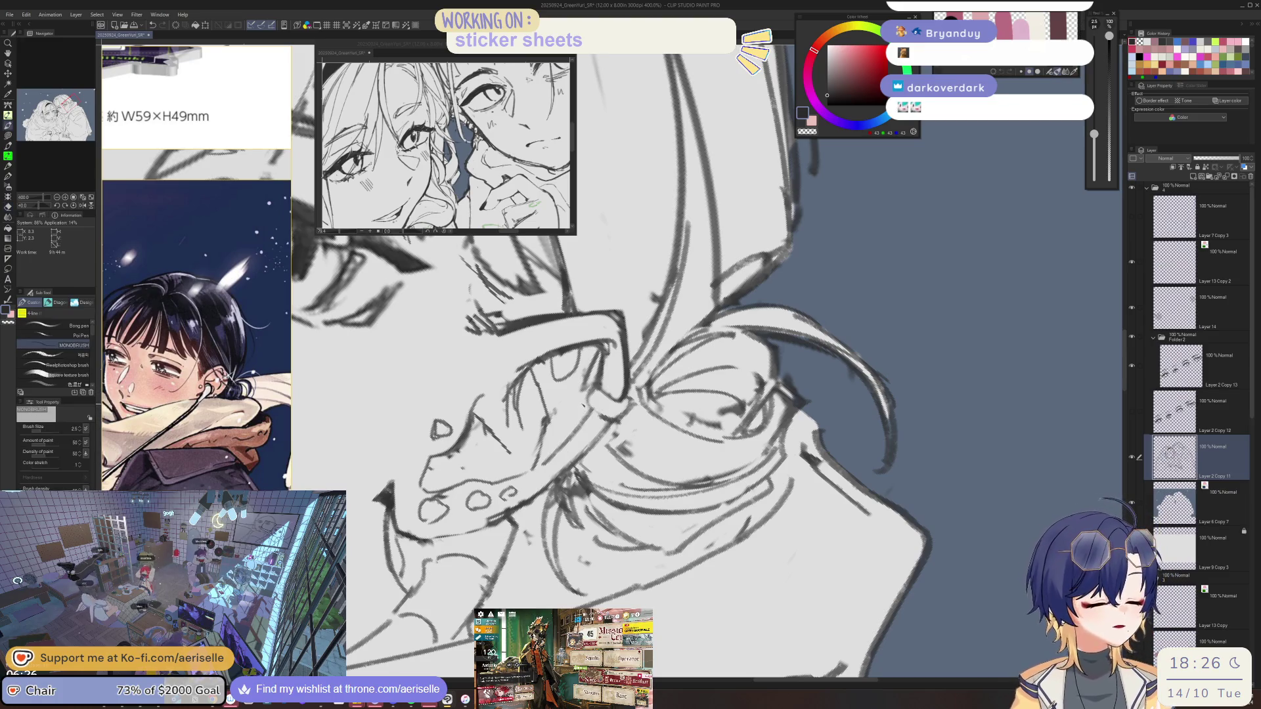
Set the eraser to size 20 and switch to the Layer 2 Copy 13 layer.
{"action": "key", "text": "e"}
{"action": "key", "text": "bracketright"}
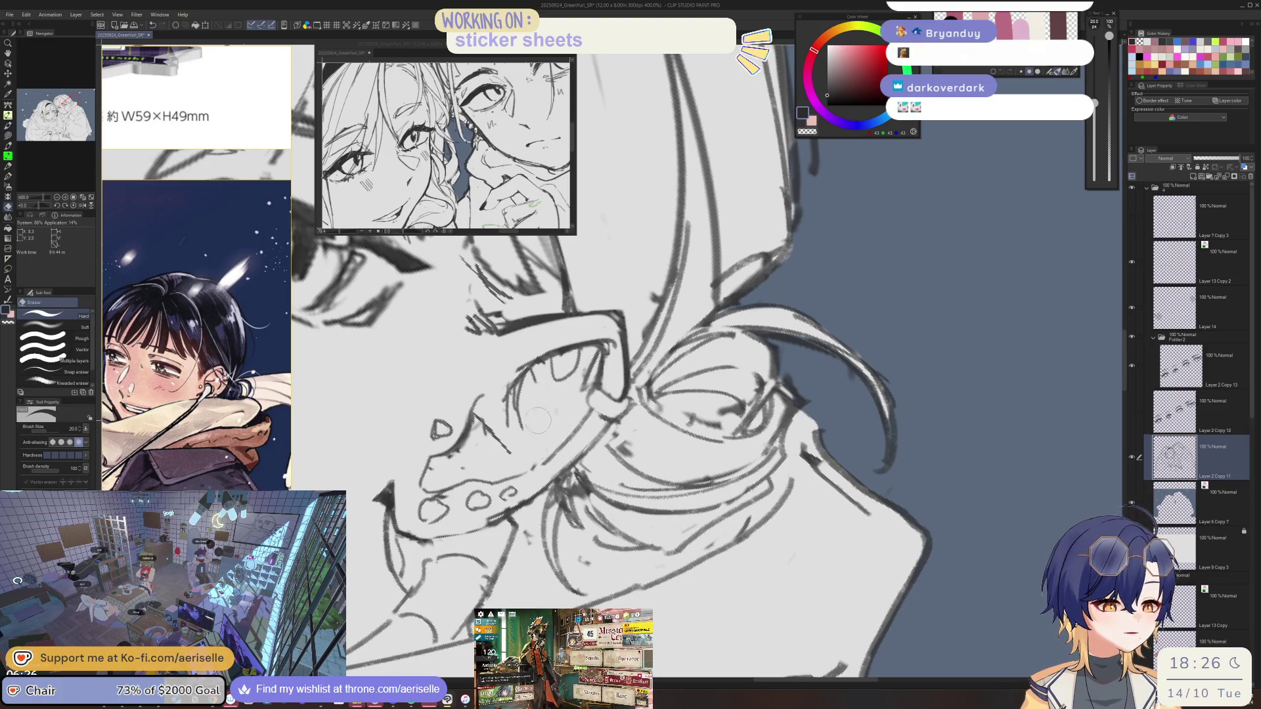
{"action": "key", "text": "p"}
{"action": "scroll", "coordinate": [534, 449], "scroll_direction": "down", "scroll_amount": 4}
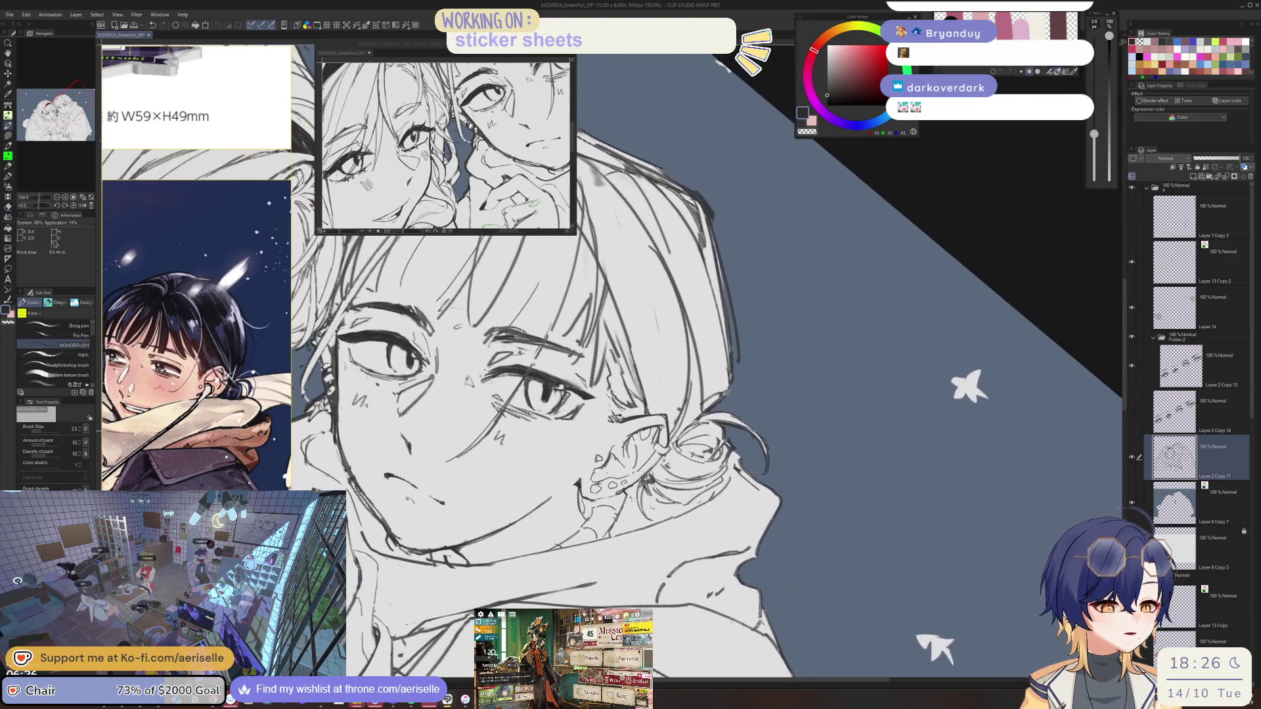
{"action": "scroll", "coordinate": [531, 362], "scroll_direction": "up", "scroll_amount": 1}
{"action": "scroll", "coordinate": [532, 362], "scroll_direction": "up", "scroll_amount": 2}
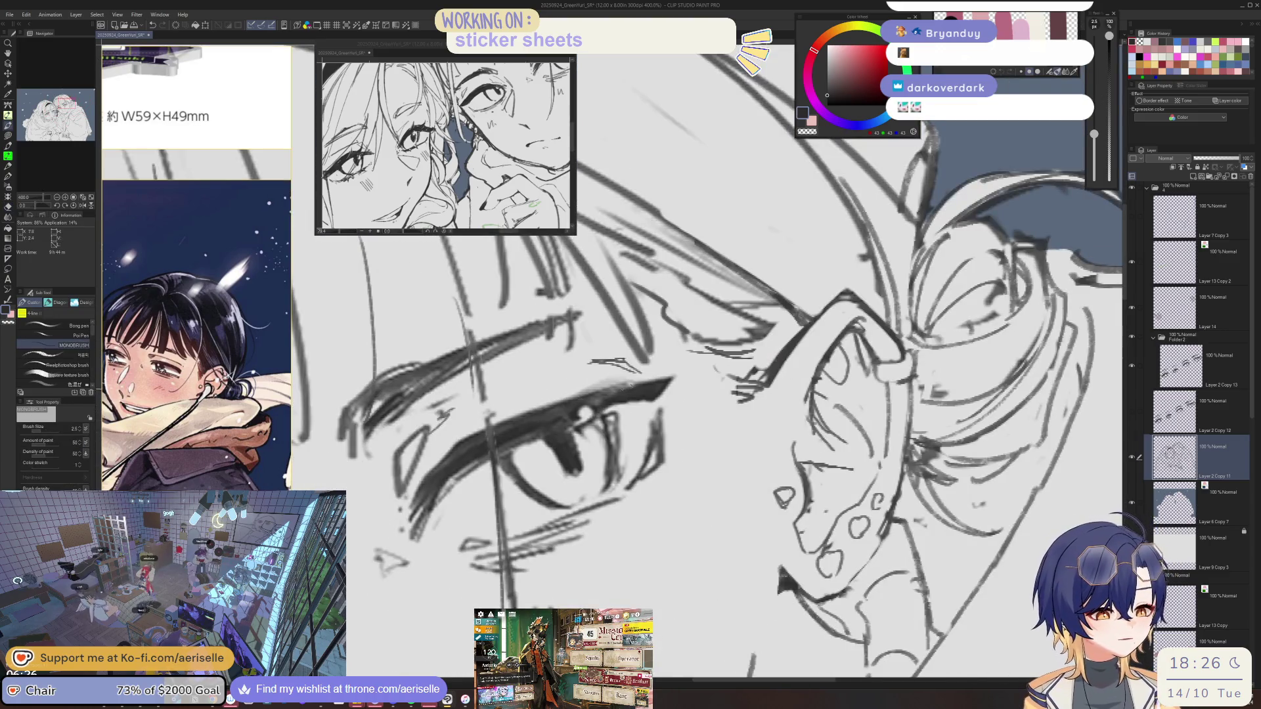
{"action": "left_click", "coordinate": [593, 399], "text": "ctrl+shift"}
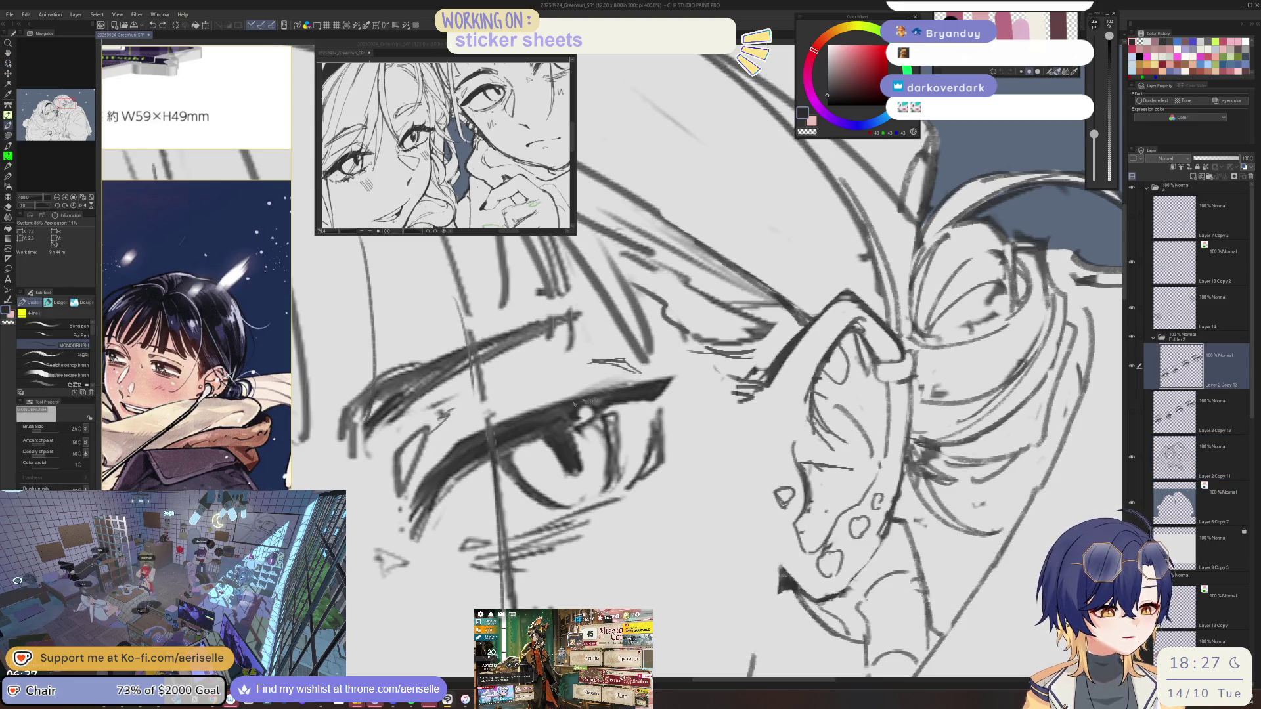
Erase stray strokes on the iris while shifting the view across both eyes.
{"action": "key", "text": "e"}
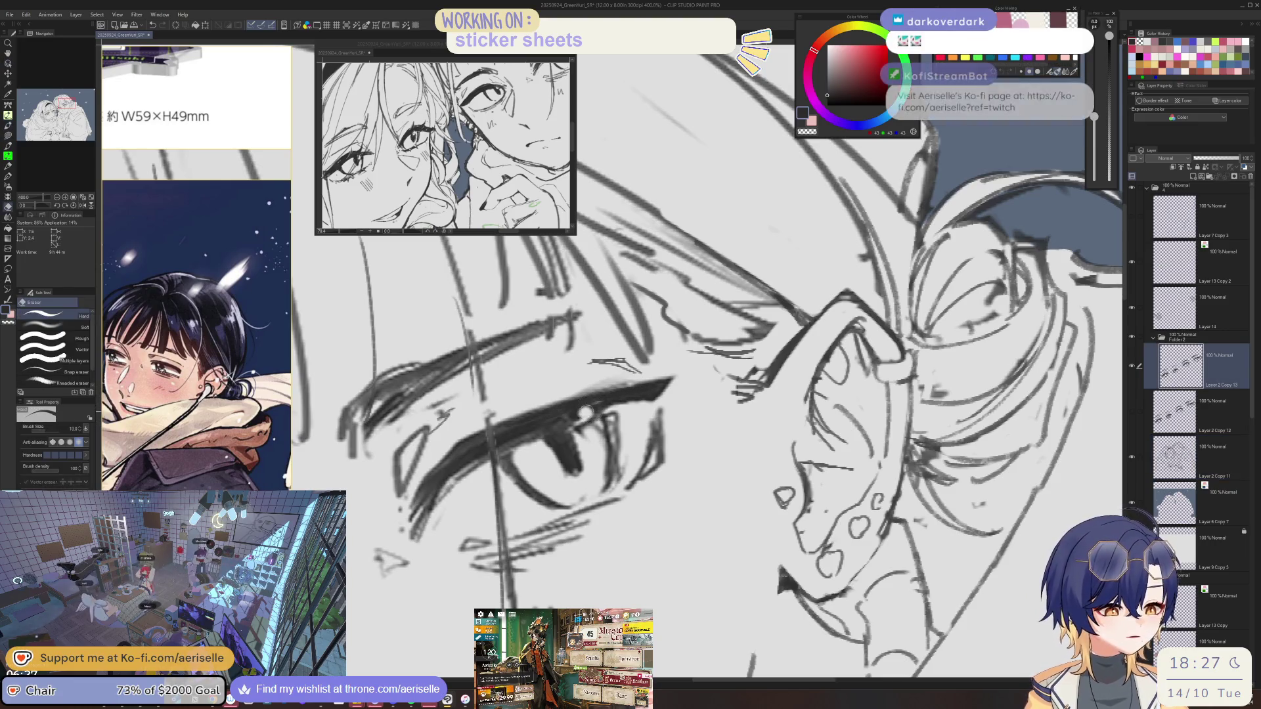
{"action": "left_click_drag", "start_coordinate": [545, 434], "coordinate": [594, 420]}
{"action": "key", "text": "p"}
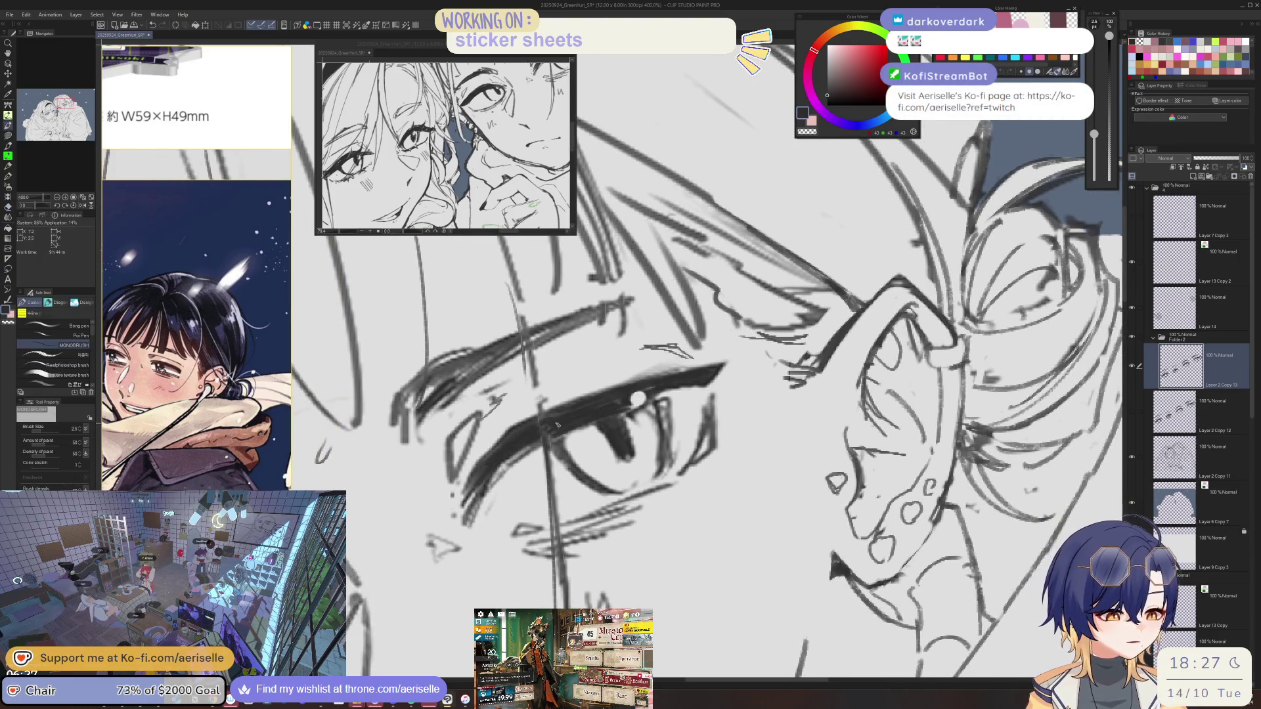
{"action": "mouse_move", "coordinate": [518, 453]}
{"action": "left_mouse_down"}
{"action": "mouse_move", "coordinate": [552, 427]}
{"action": "mouse_move", "coordinate": [519, 453]}
{"action": "left_mouse_up"}
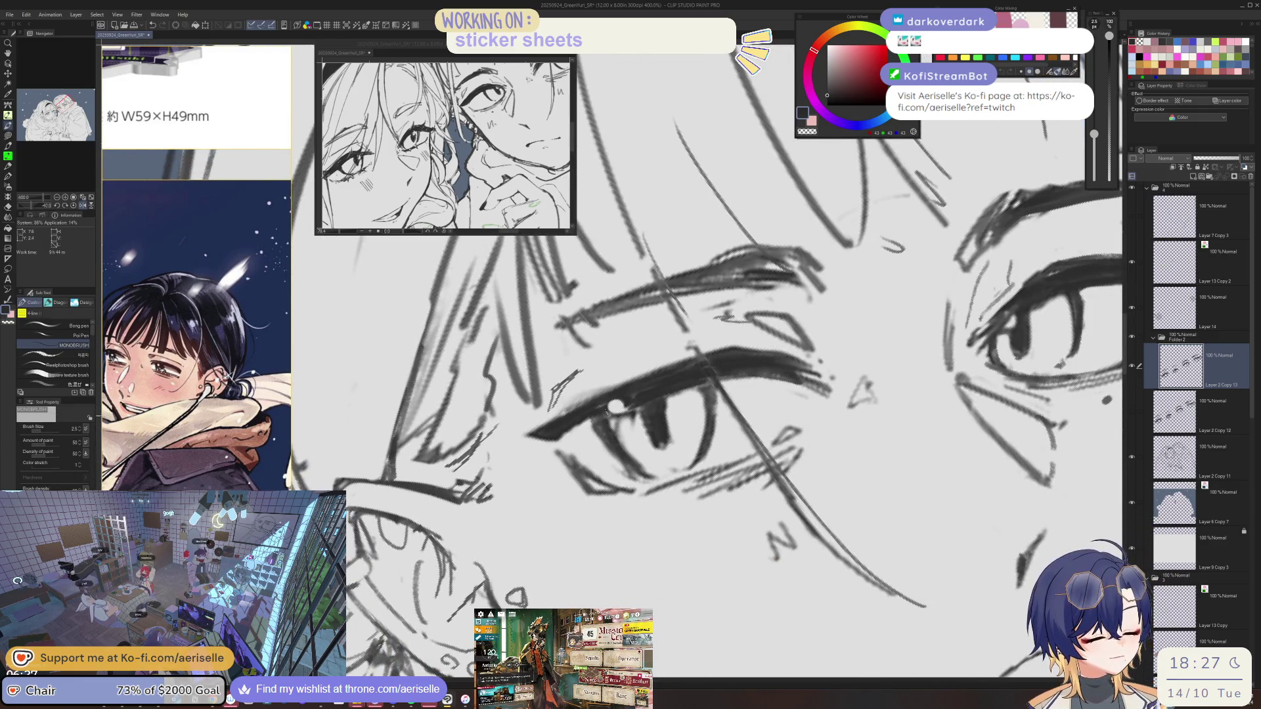
{"action": "key", "text": "e"}
{"action": "left_click_drag", "start_coordinate": [620, 423], "coordinate": [630, 417]}
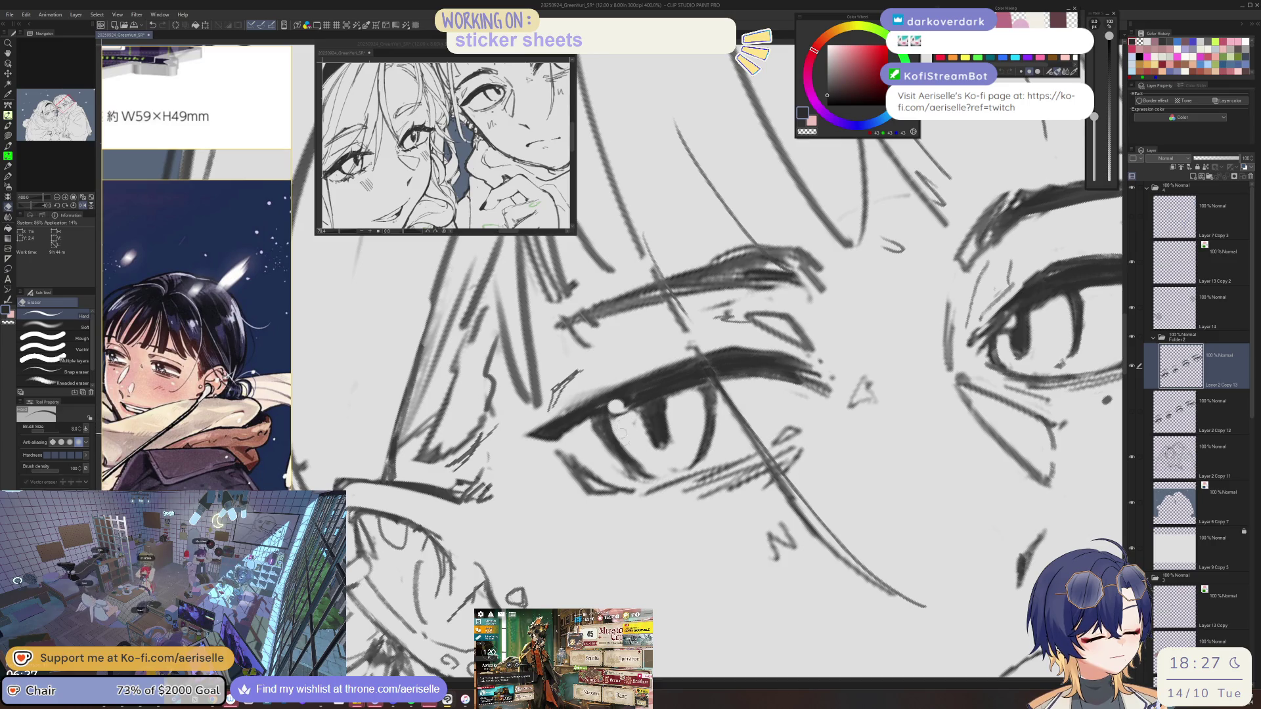
{"action": "scroll", "coordinate": [603, 453], "scroll_direction": "down", "scroll_amount": 4}
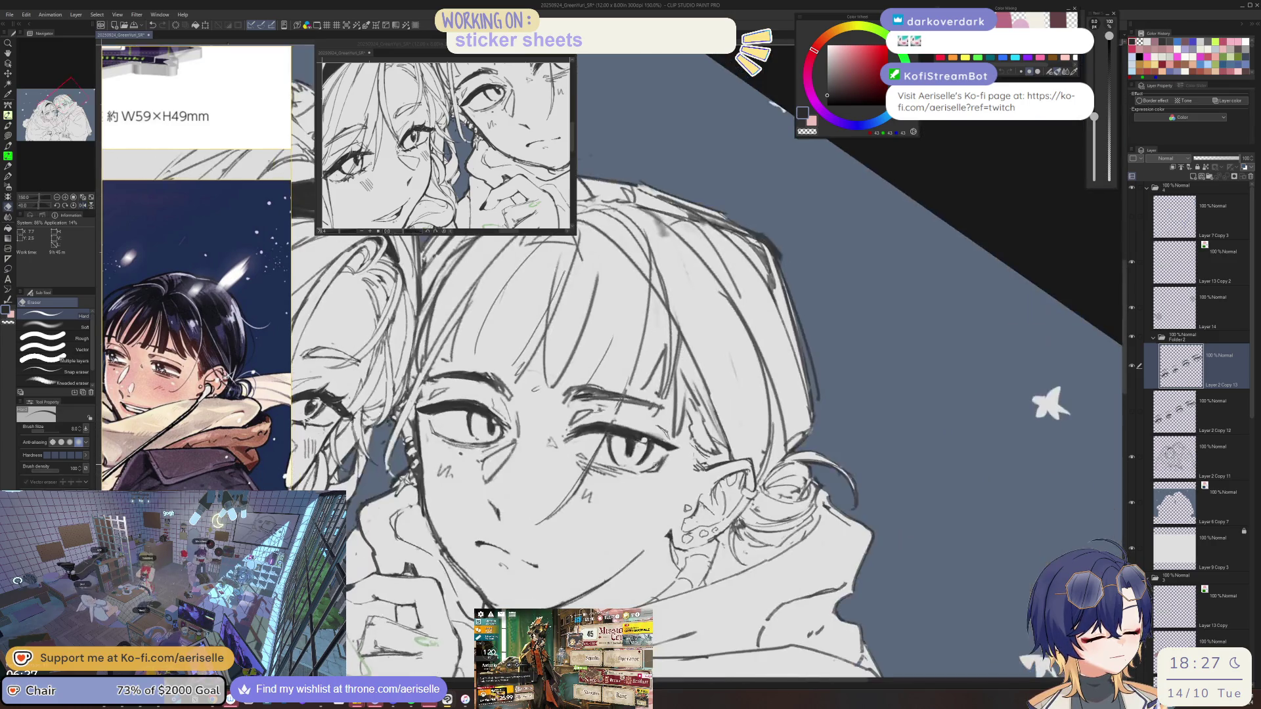
{"action": "scroll", "coordinate": [654, 462], "scroll_direction": "up", "scroll_amount": 4}
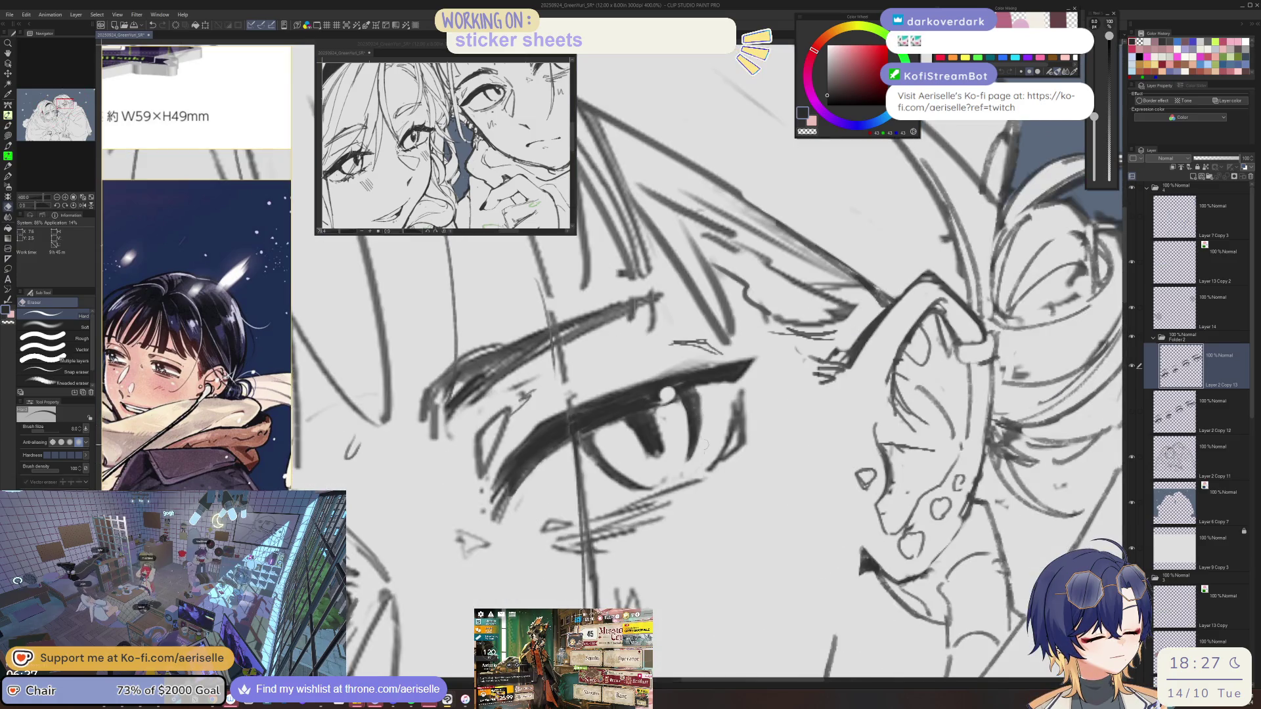
Alternate the MONOBRUSH pen and eraser on the eye lines, then fit both faces in view.
{"action": "key", "text": "p"}
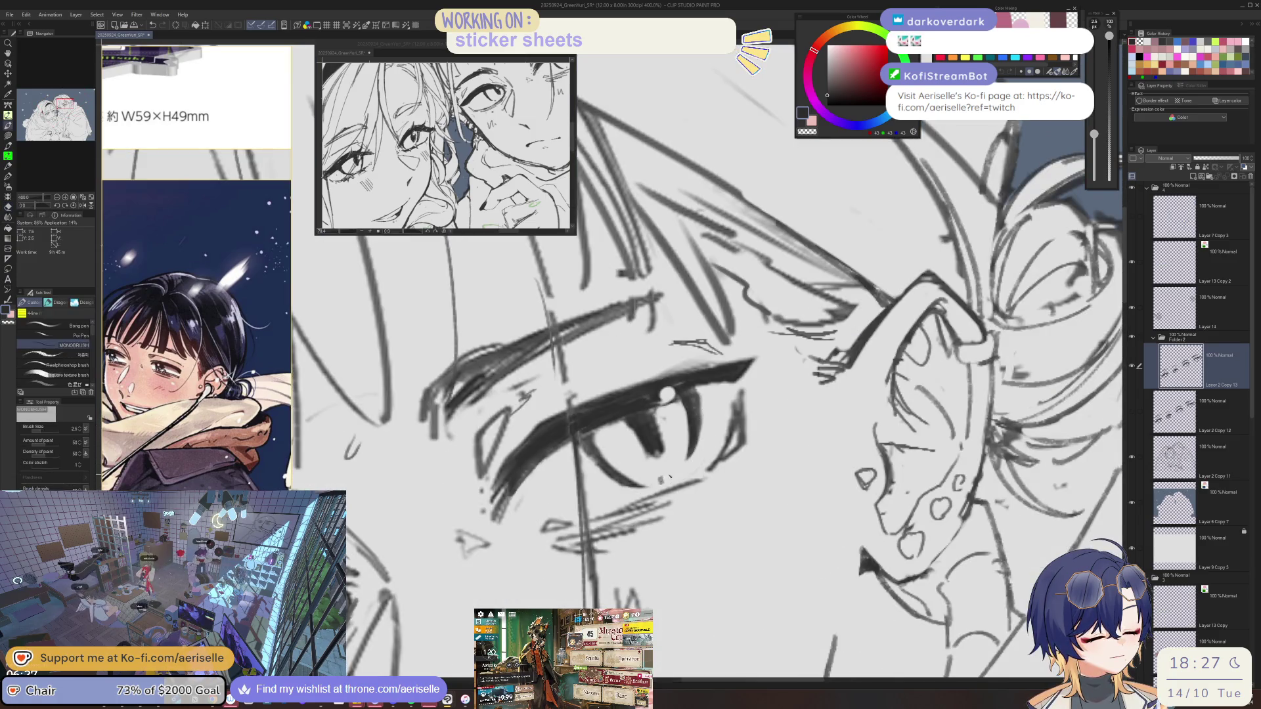
{"action": "scroll", "coordinate": [657, 407], "scroll_direction": "down", "scroll_amount": 2}
{"action": "scroll", "coordinate": [538, 494], "scroll_direction": "up", "scroll_amount": 2}
{"action": "key", "text": "e"}
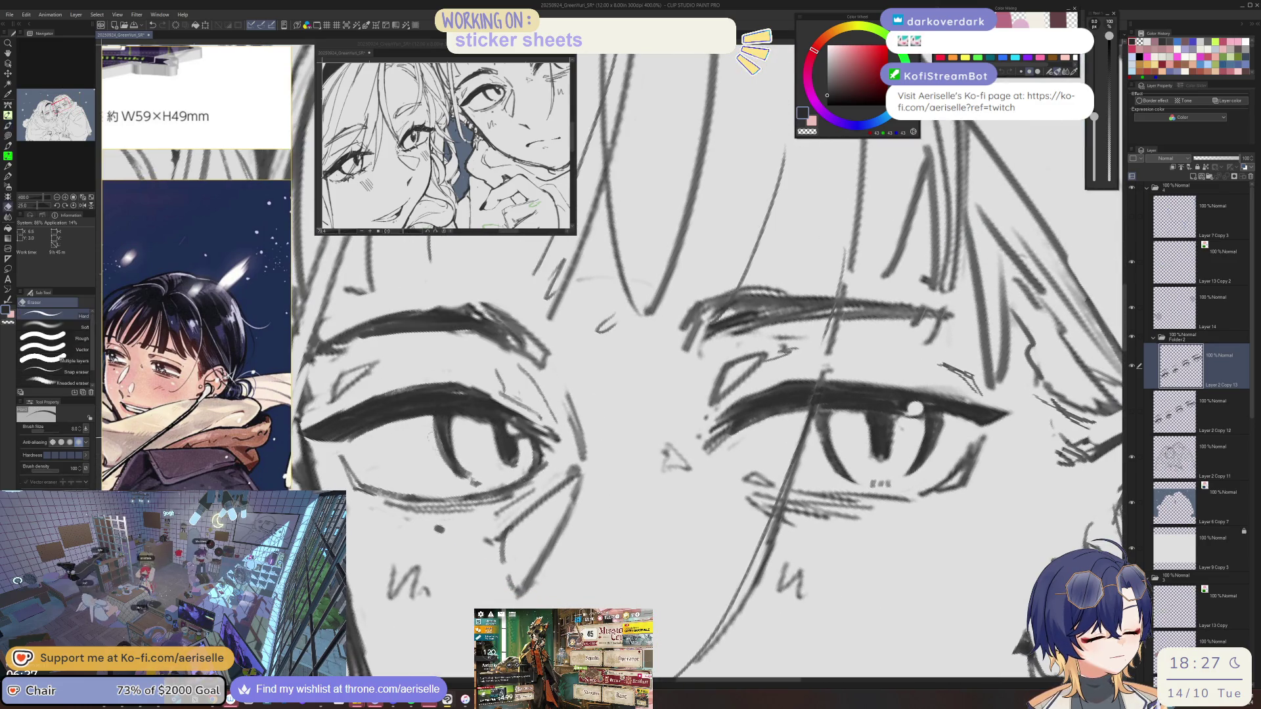
{"action": "key", "text": "p"}
{"action": "key", "text": "e"}
{"action": "key", "text": "p"}
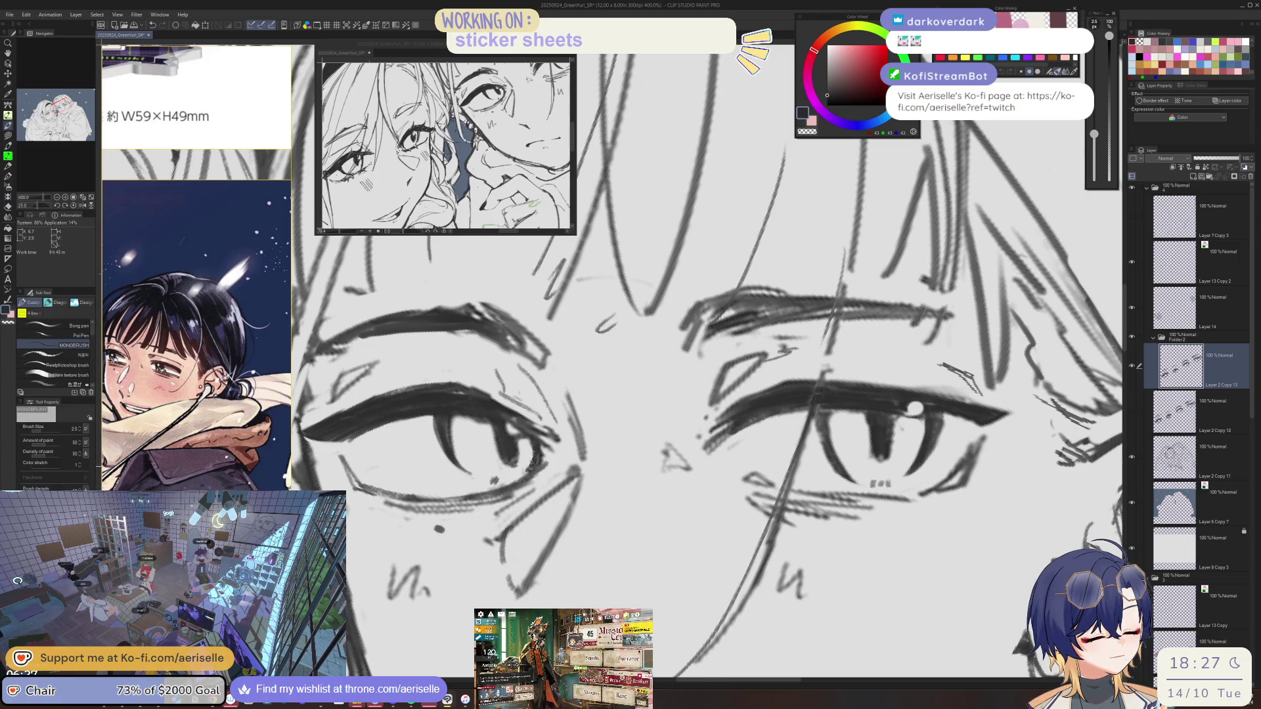
{"action": "key", "text": "ctrl+alt+0"}
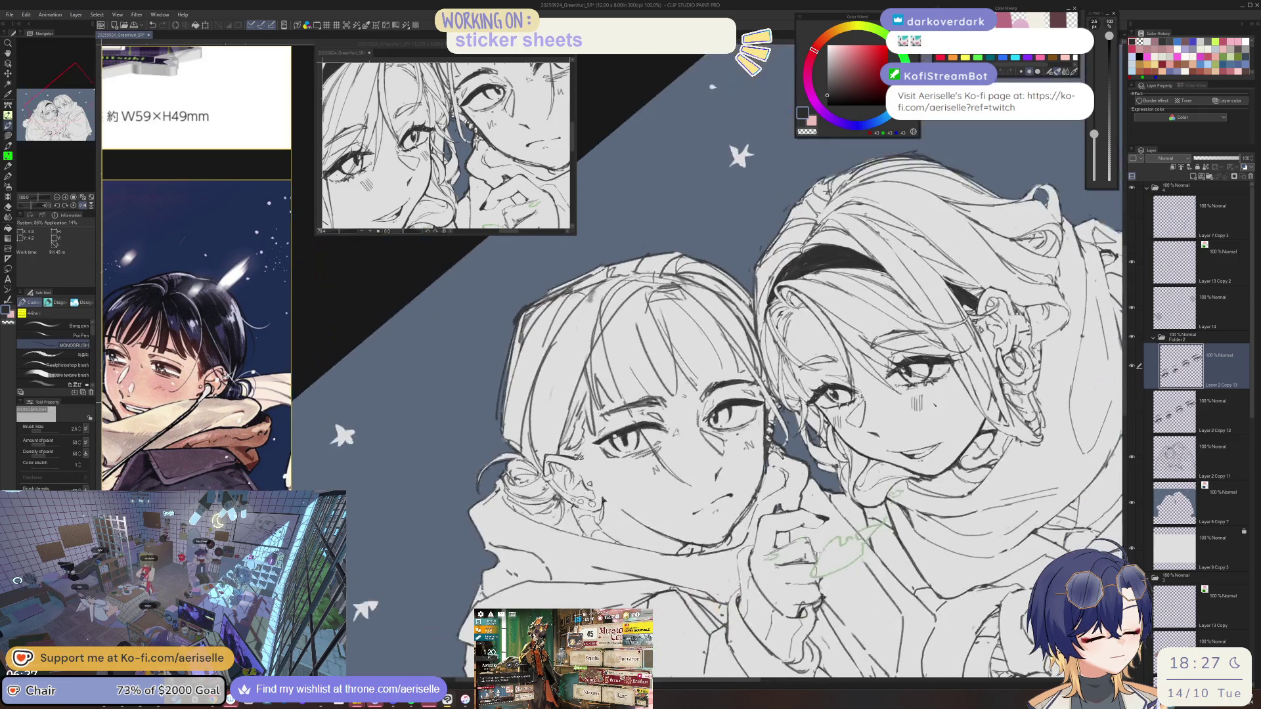
Mirror, tilt and reset the view to check the two faces' proportions.
{"action": "scroll", "coordinate": [724, 409], "scroll_direction": "up", "scroll_amount": 3}
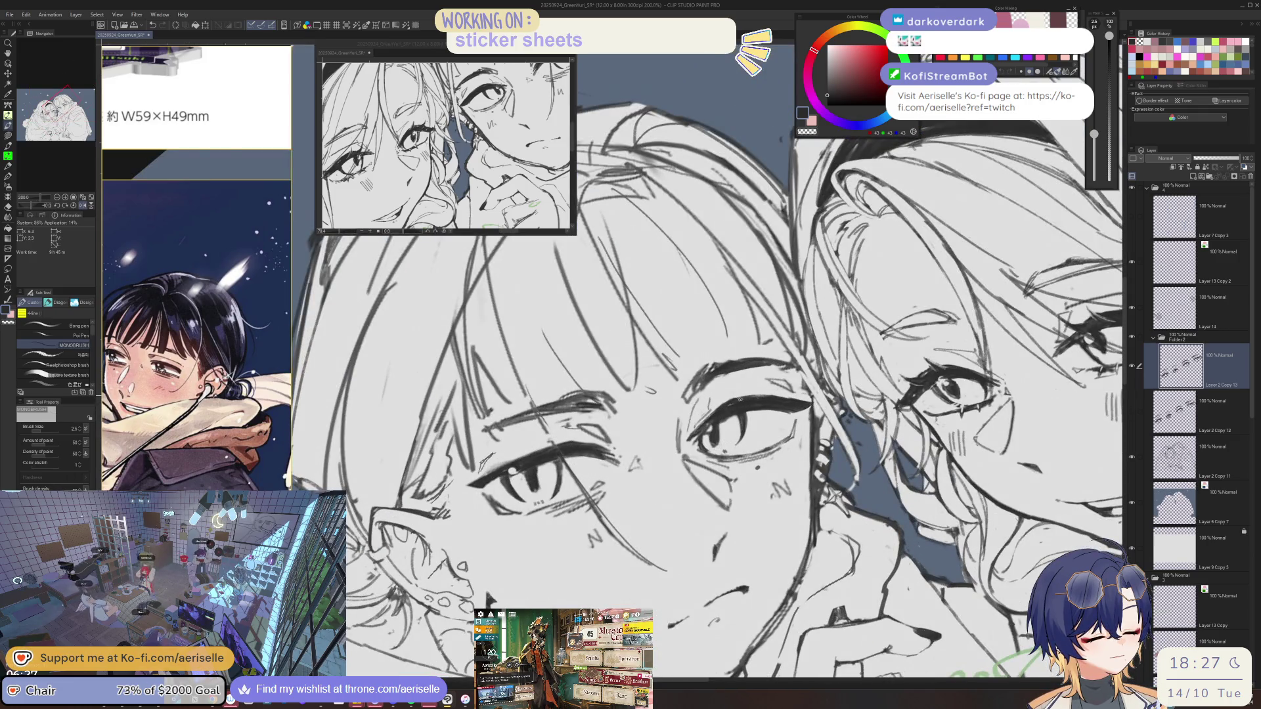
{"action": "key", "text": "e"}
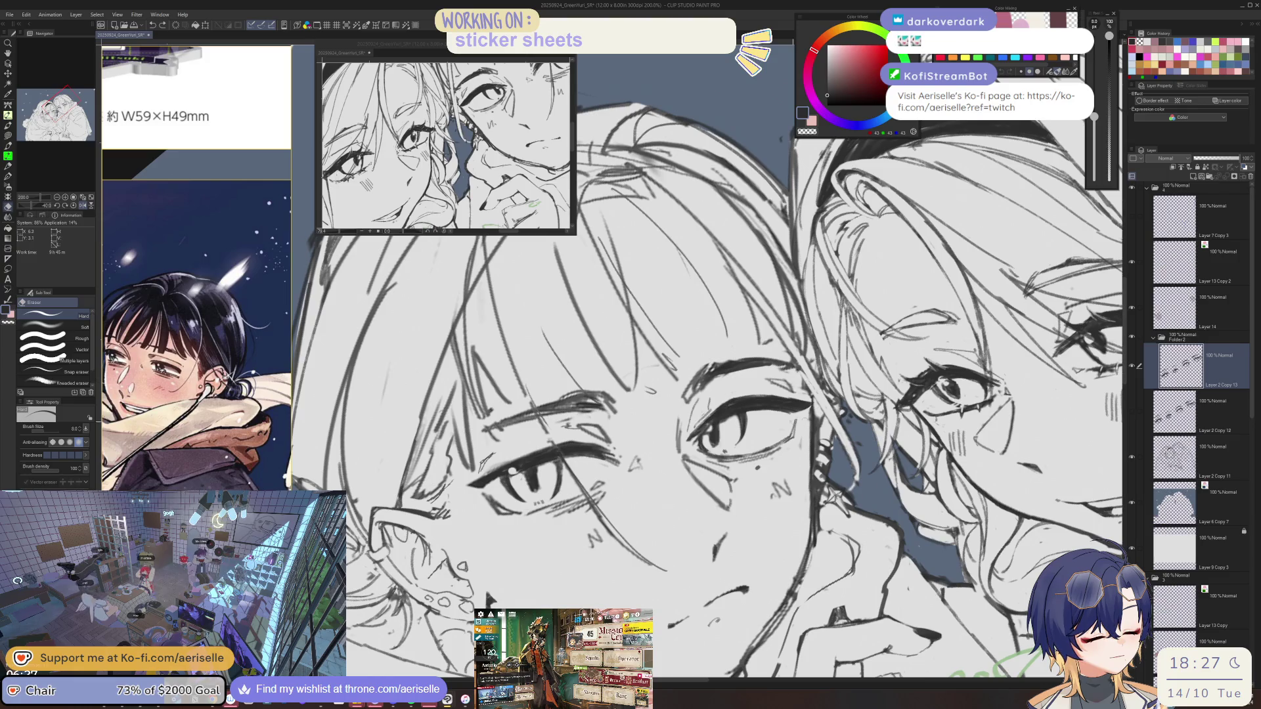
{"action": "key", "text": "p"}
{"action": "key", "text": "h"}
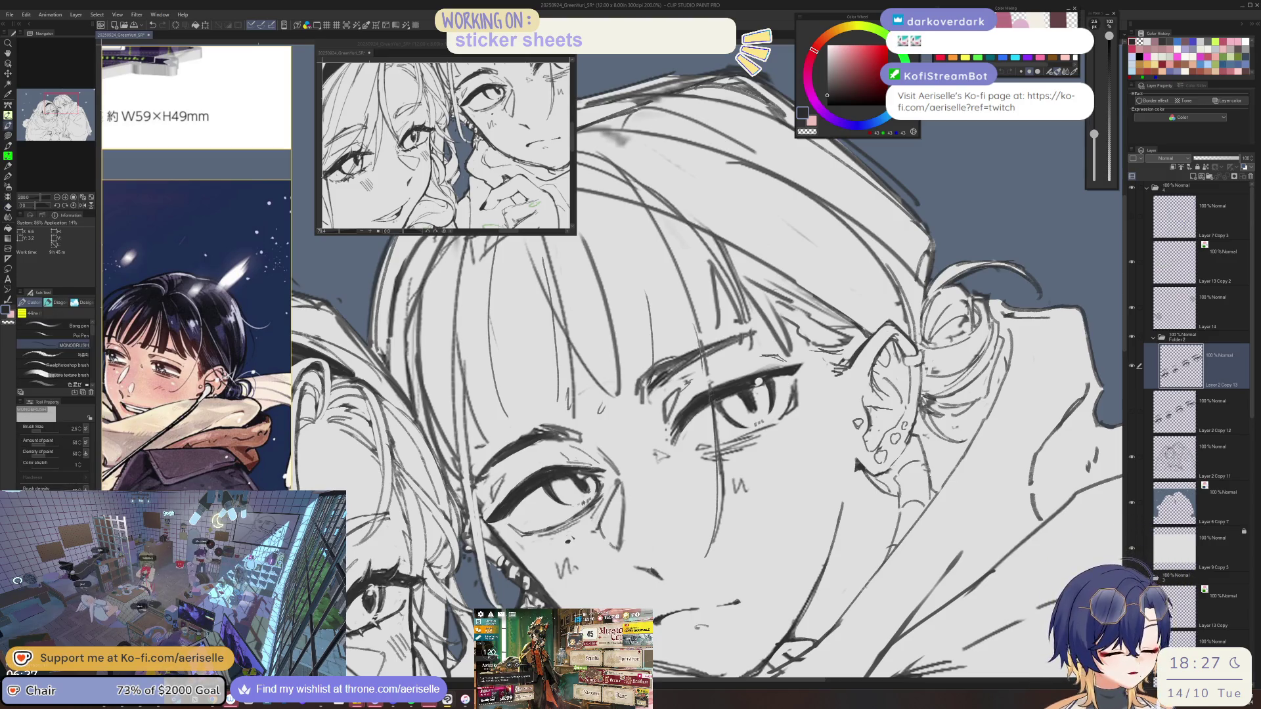
{"action": "key", "text": "ctrl+alt+0"}
{"action": "key", "text": "h"}
{"action": "key", "text": "minus"}
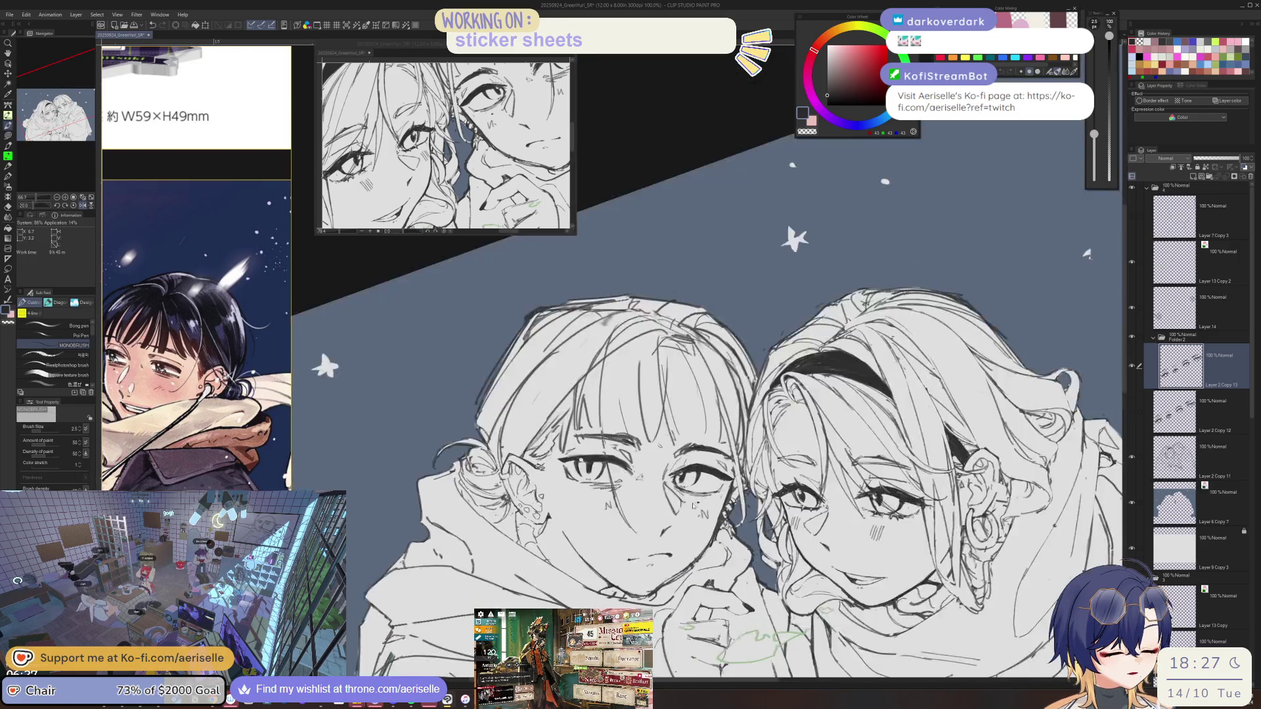
{"action": "scroll", "coordinate": [693, 505], "scroll_direction": "up", "scroll_amount": 1}
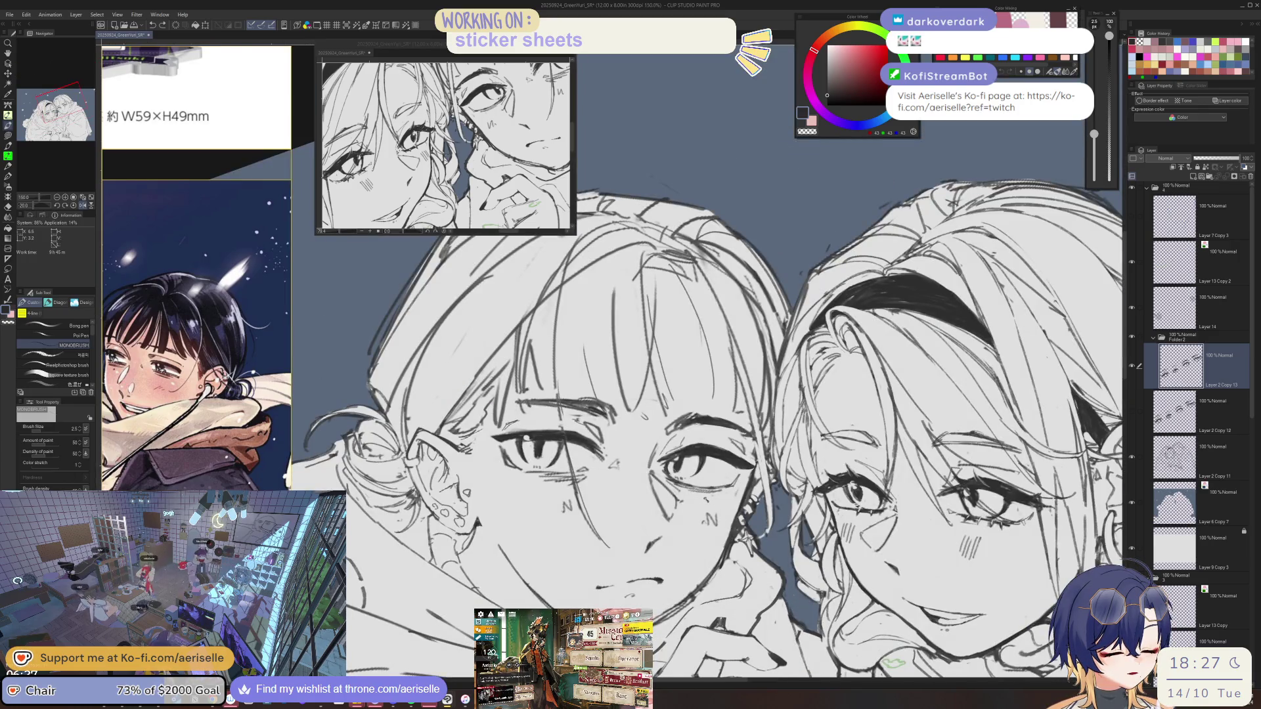
{"action": "key", "text": "h"}
{"action": "key", "text": "ctrl+alt+0"}
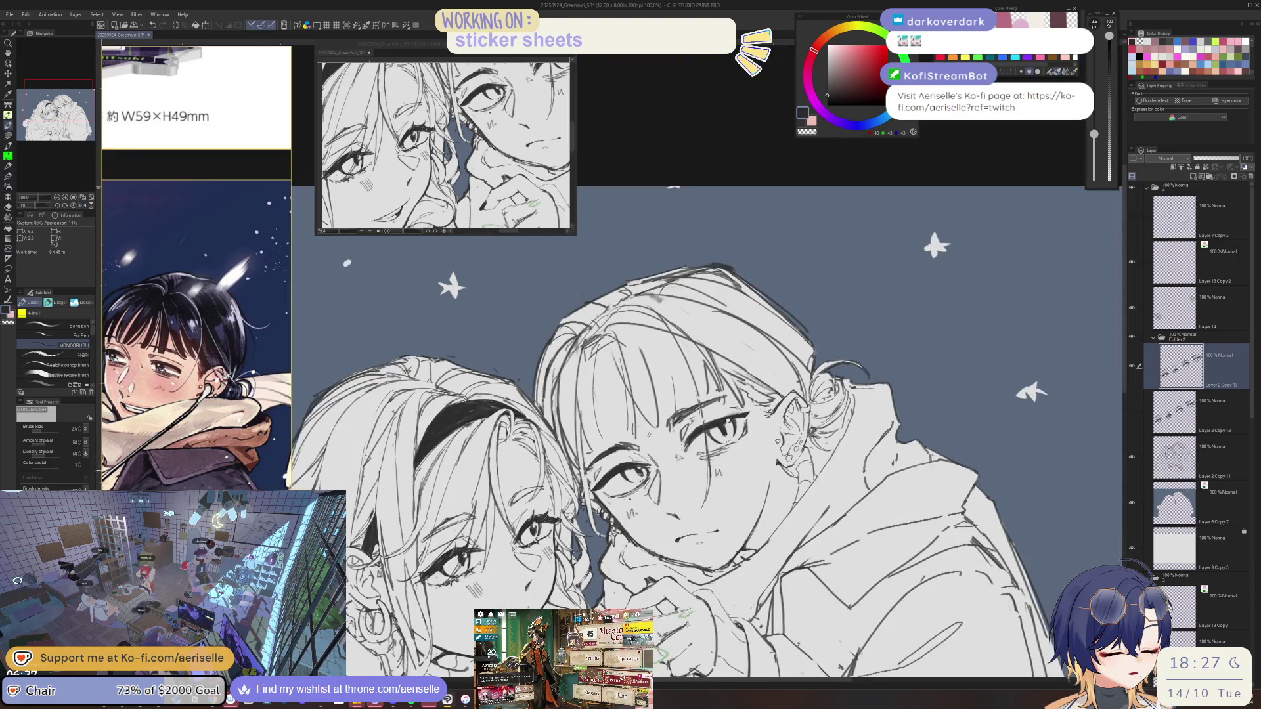
{"action": "scroll", "coordinate": [600, 492], "scroll_direction": "up", "scroll_amount": 2}
Erase the lower lash strokes under the left girl's eye in a mirrored, tilted view.
{"action": "key", "text": "e"}
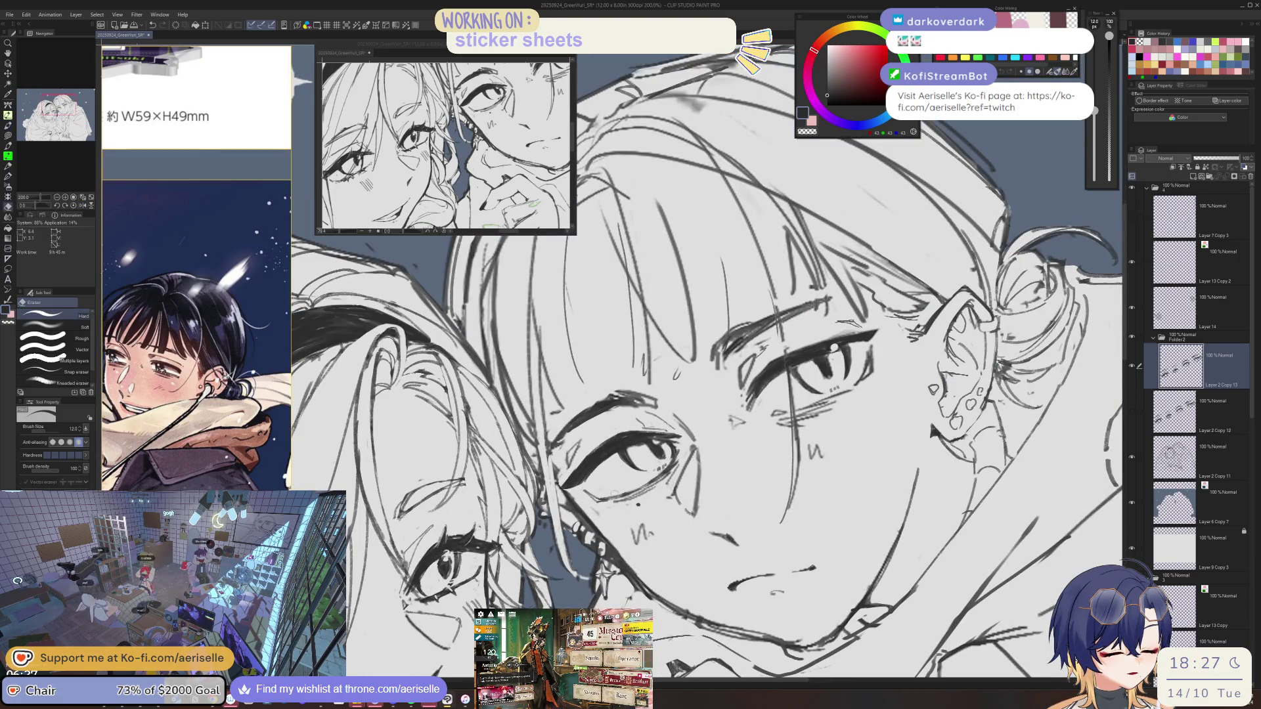
{"action": "key", "text": "h"}
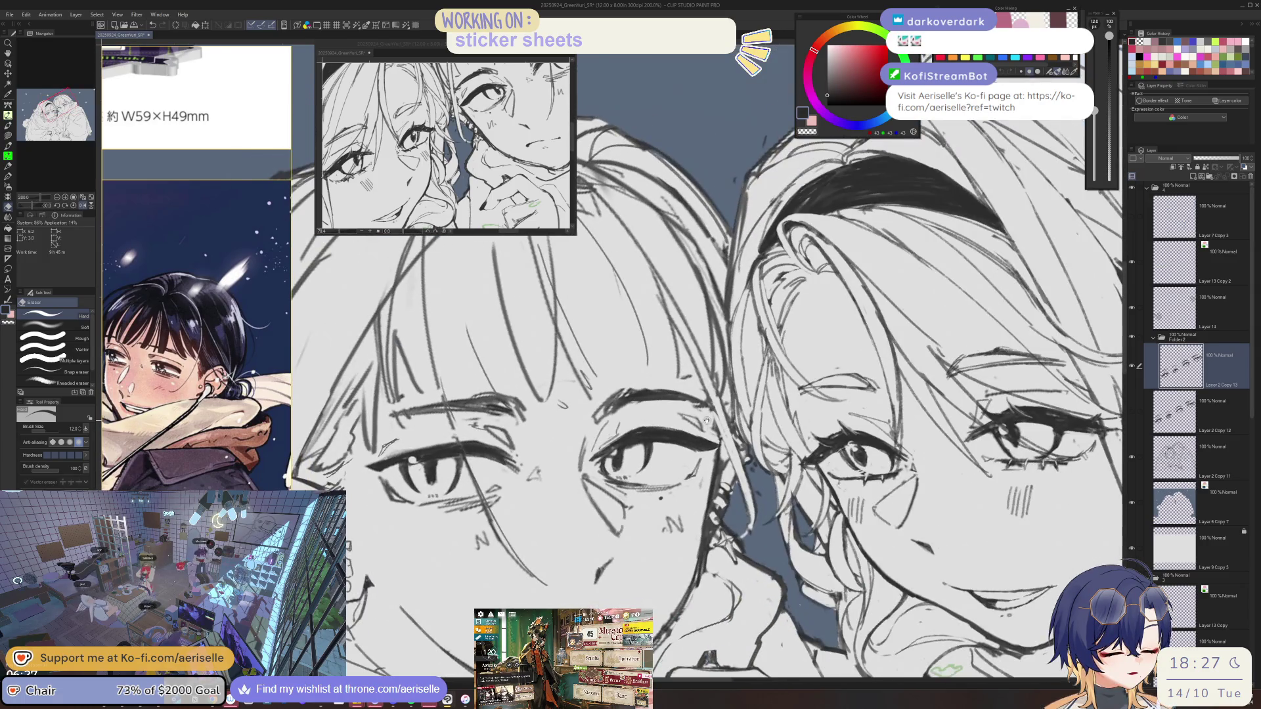
{"action": "key", "text": "minus"}
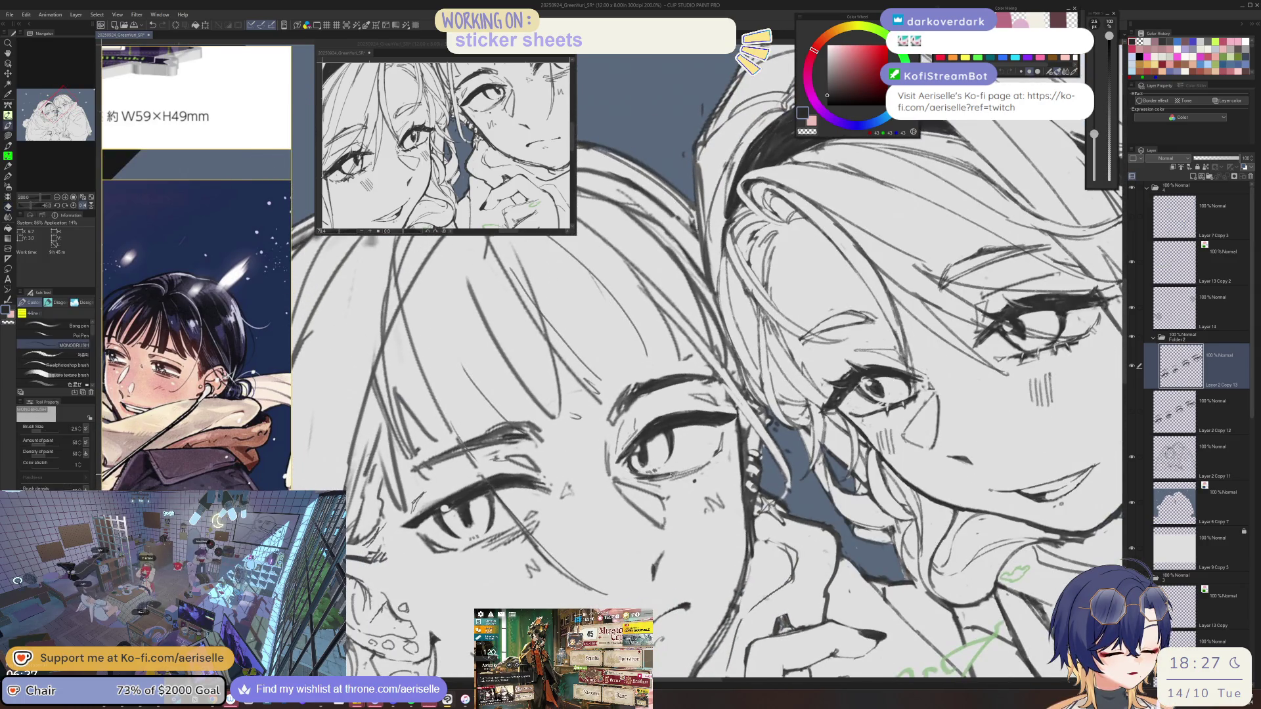
{"action": "left_click_drag", "start_coordinate": [643, 478], "coordinate": [707, 463]}
{"action": "key", "text": "p"}
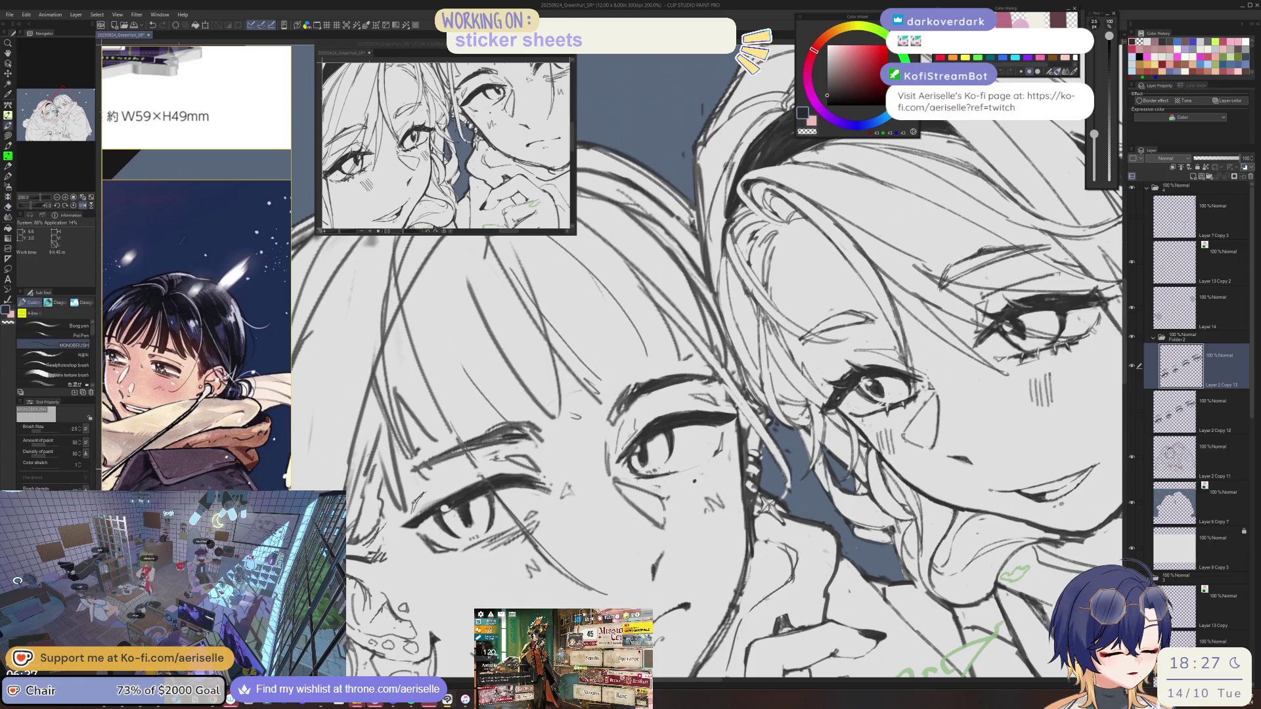
Unmirror the view, zoom out and recentre on the whole drawing.
{"action": "key", "text": "h"}
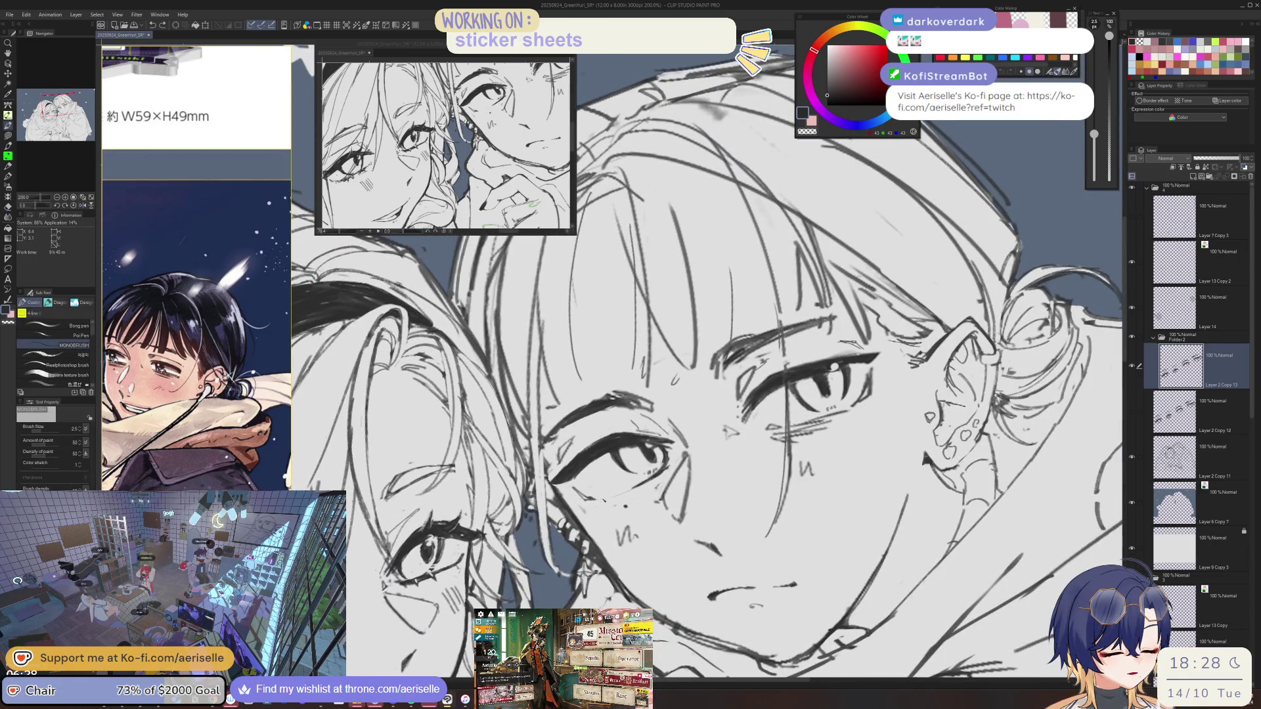
{"action": "key", "text": "e"}
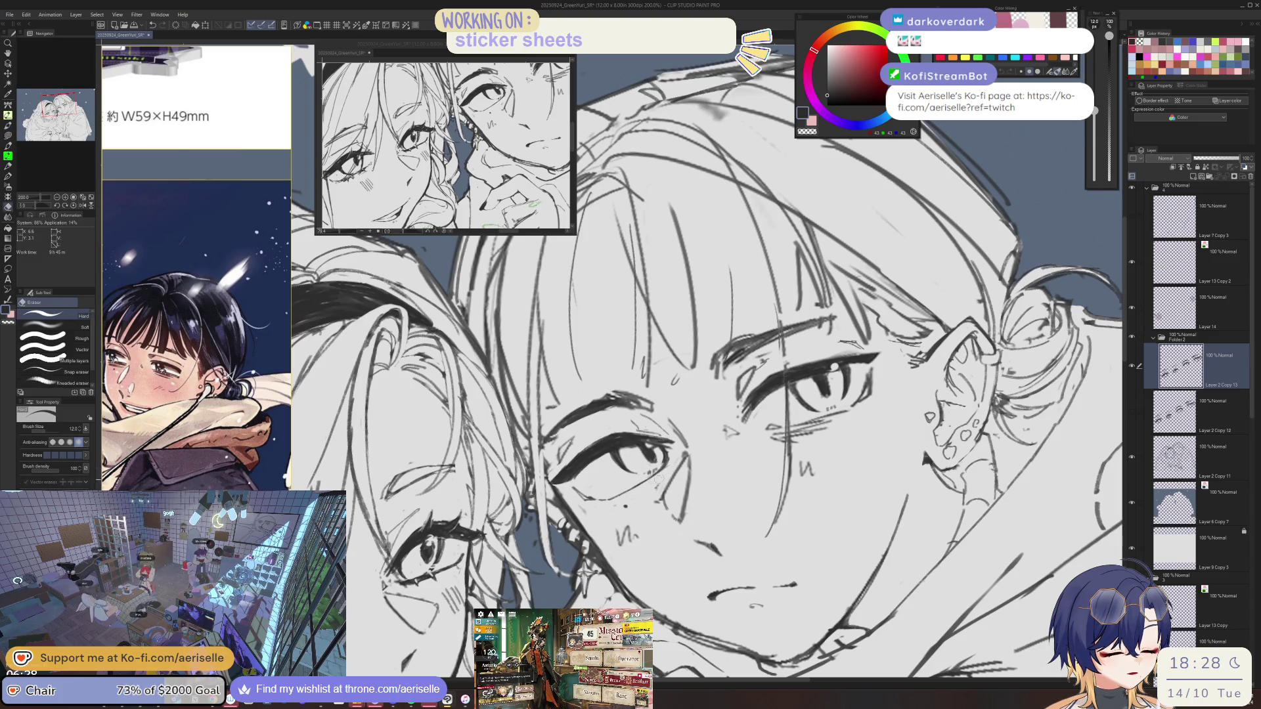
{"action": "key", "text": "p"}
{"action": "key", "text": "ctrl+minus"}
{"action": "left_click_drag", "start_coordinate": [655, 509], "coordinate": [639, 511]}
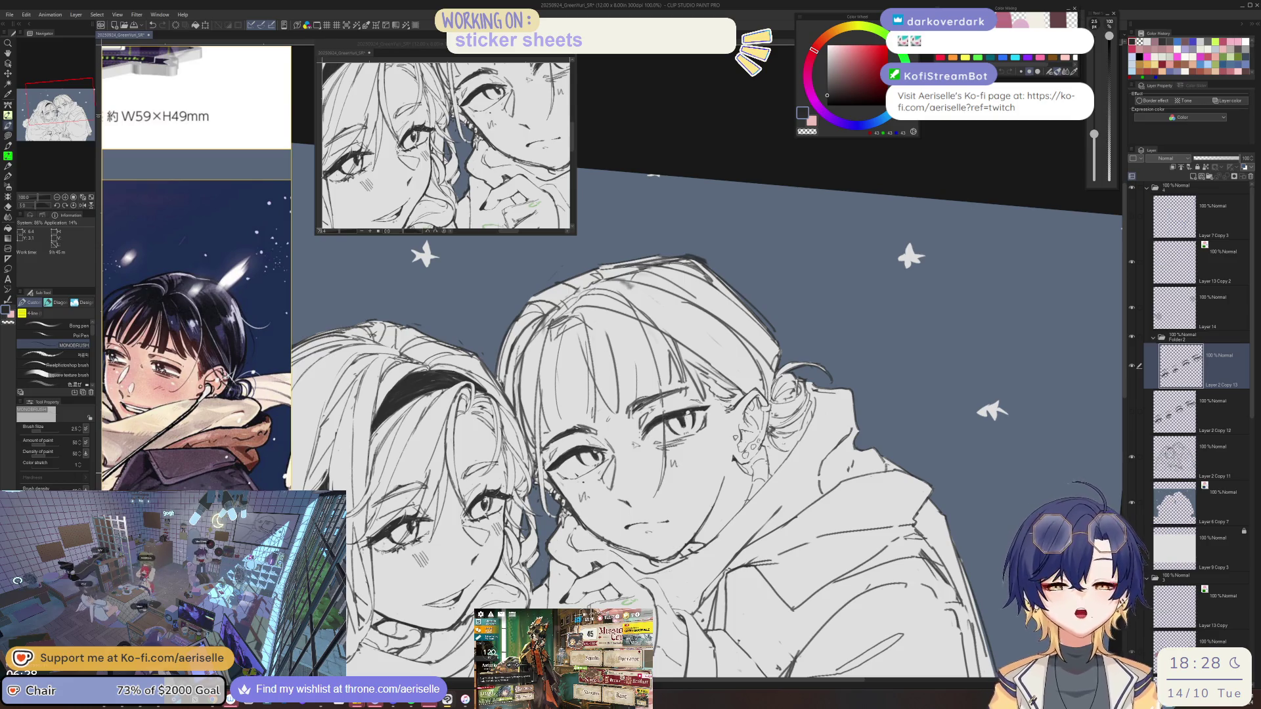
Make the eraser slightly smaller and alternate pen and eraser on the face lines.
{"action": "scroll", "coordinate": [614, 460], "scroll_direction": "up", "scroll_amount": 1}
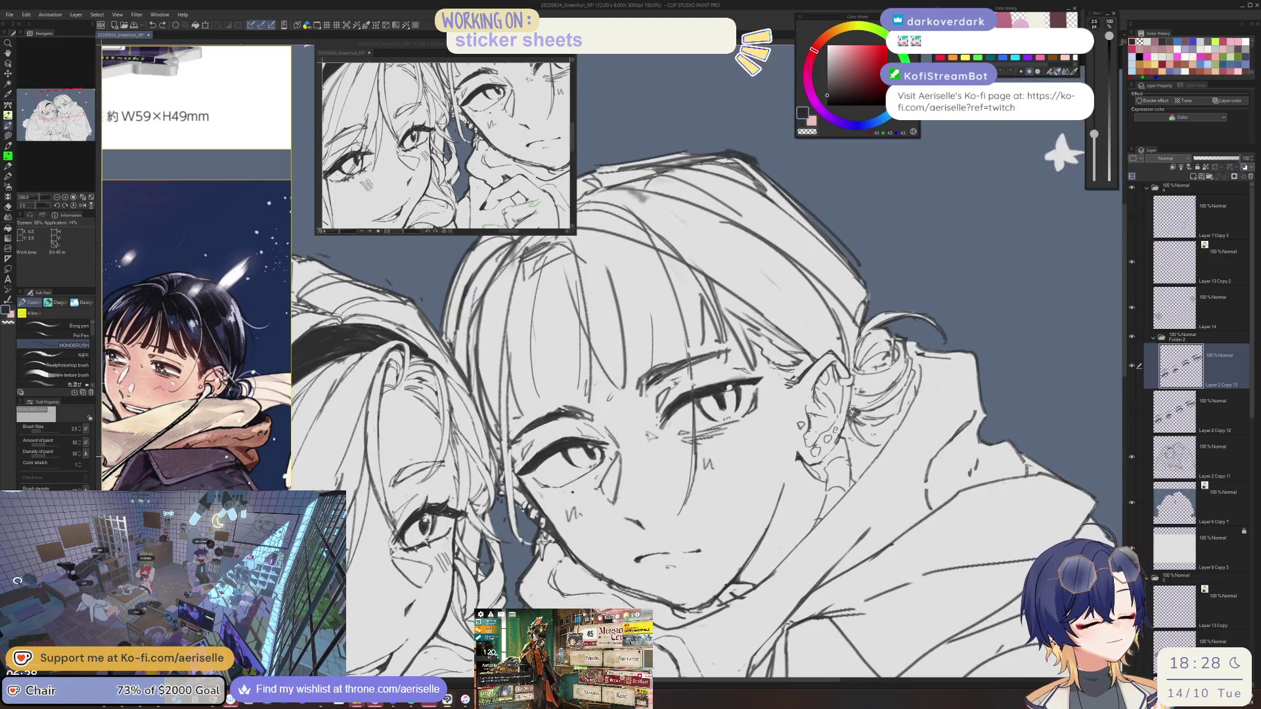
{"action": "key", "text": "e"}
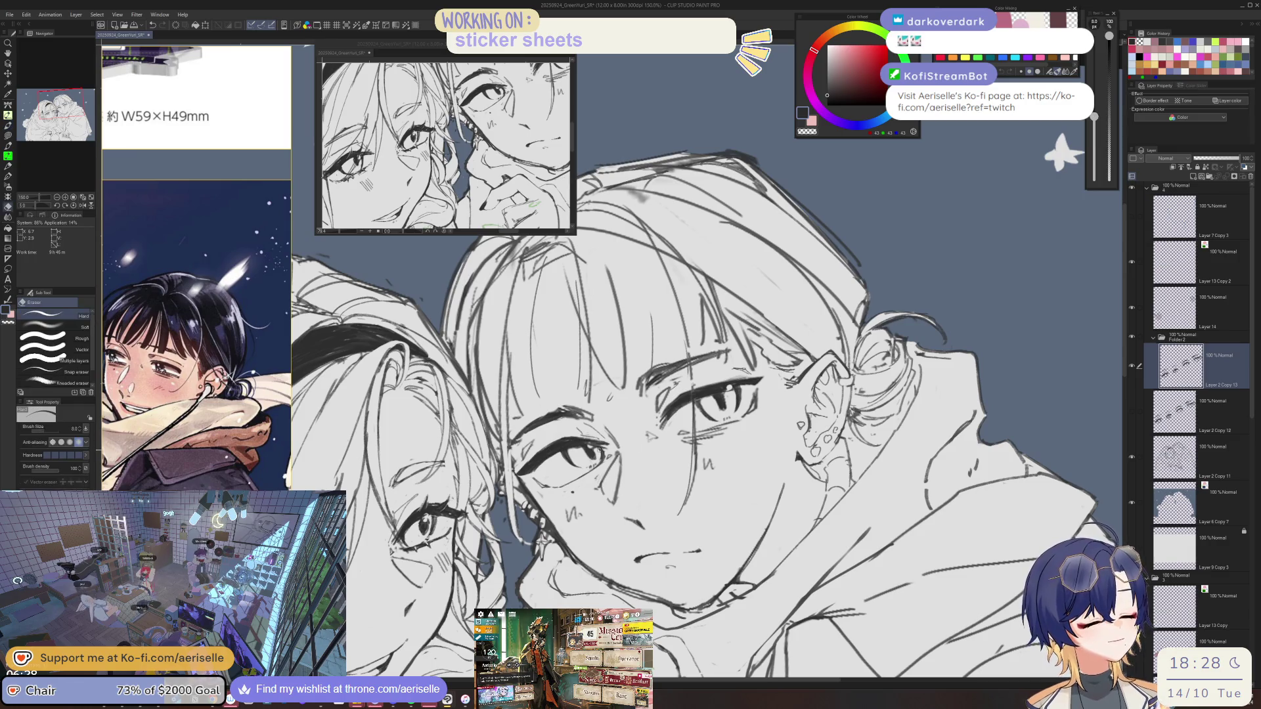
{"action": "key", "text": "bracketleft"}
{"action": "key", "text": "p"}
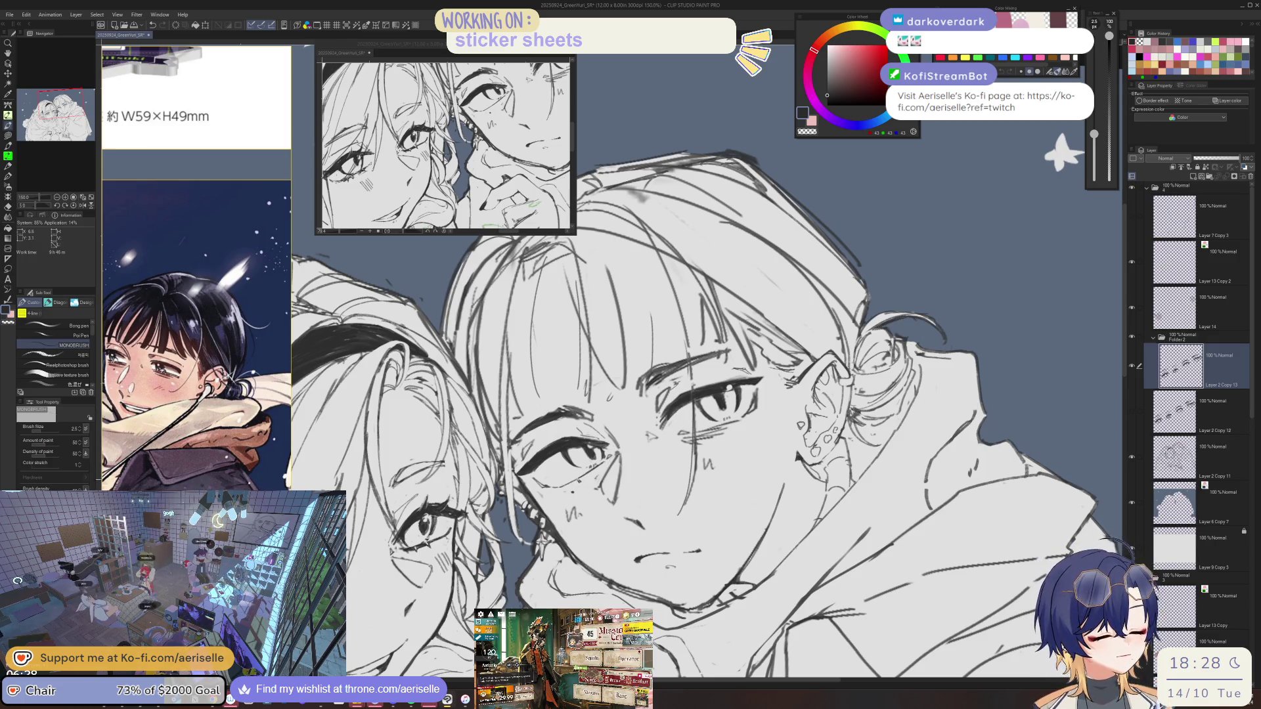
{"action": "scroll", "coordinate": [539, 470], "scroll_direction": "up", "scroll_amount": 4}
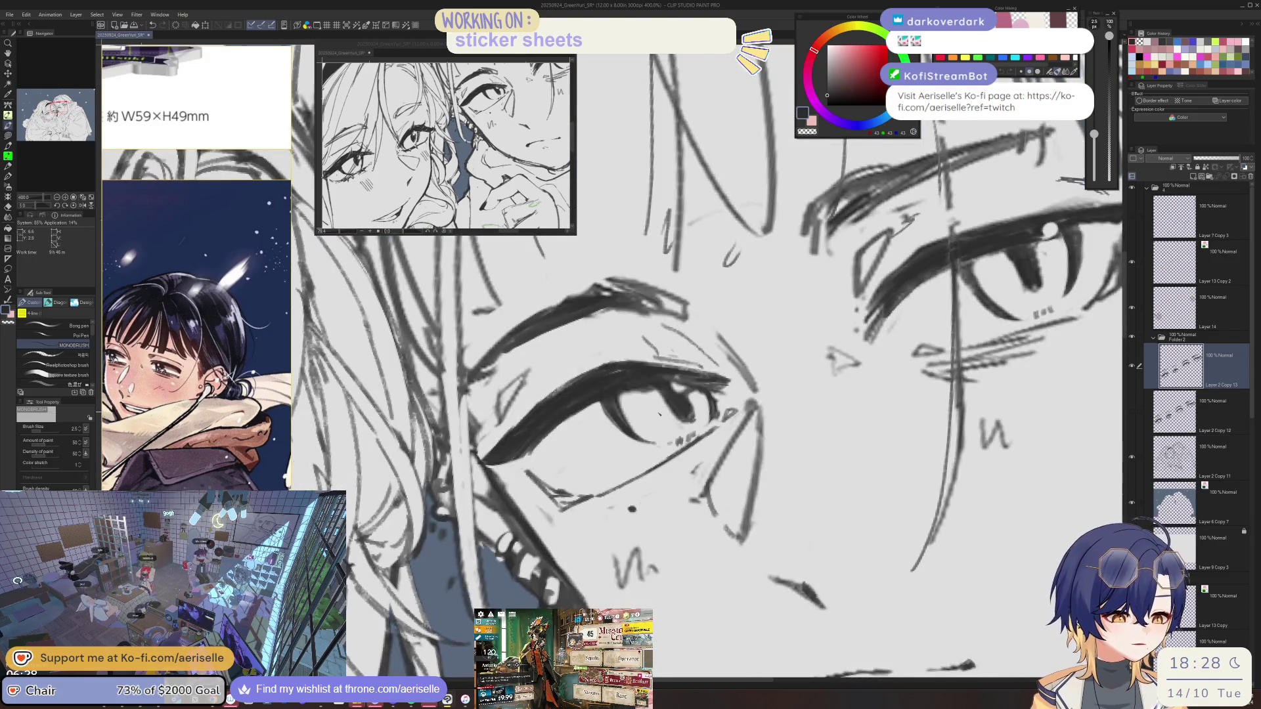
{"action": "scroll", "coordinate": [691, 418], "scroll_direction": "down", "scroll_amount": 3}
{"action": "key", "text": "e"}
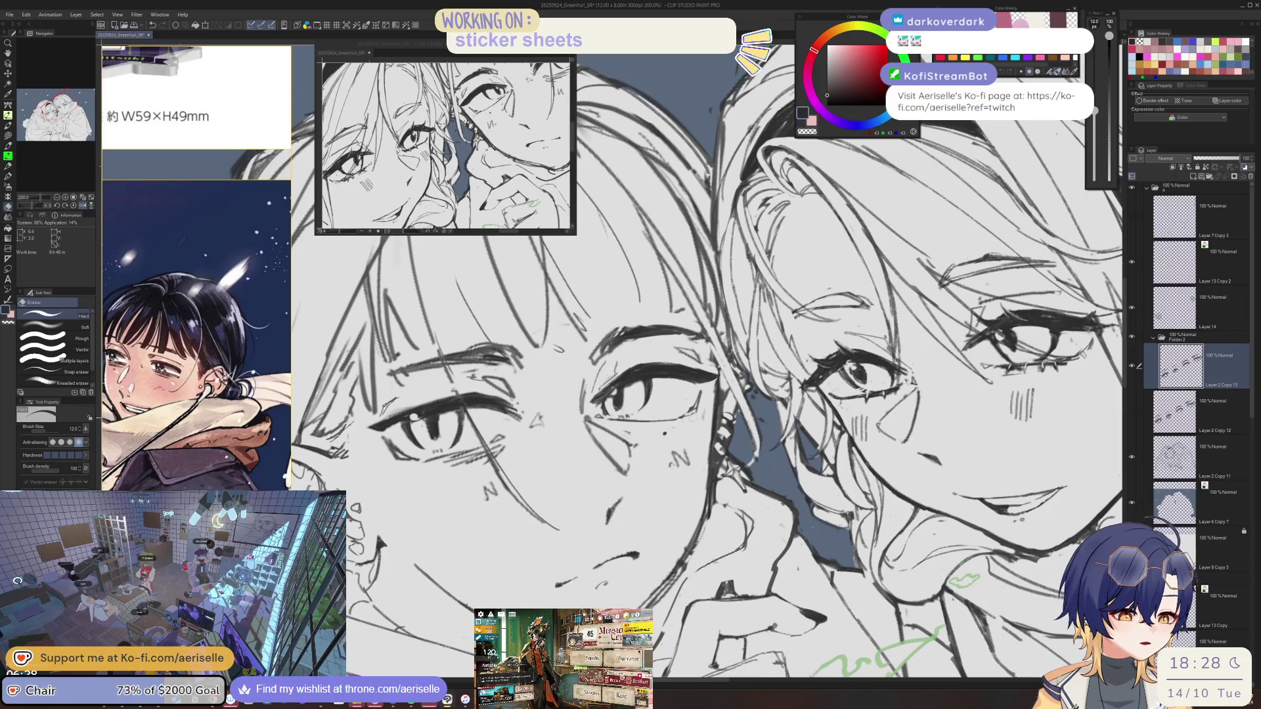
{"action": "key", "text": "p"}
Rotate the view upright on the left face, then level it and tilt about 10°.
{"action": "left_click_drag", "start_coordinate": [698, 406], "coordinate": [588, 442]}
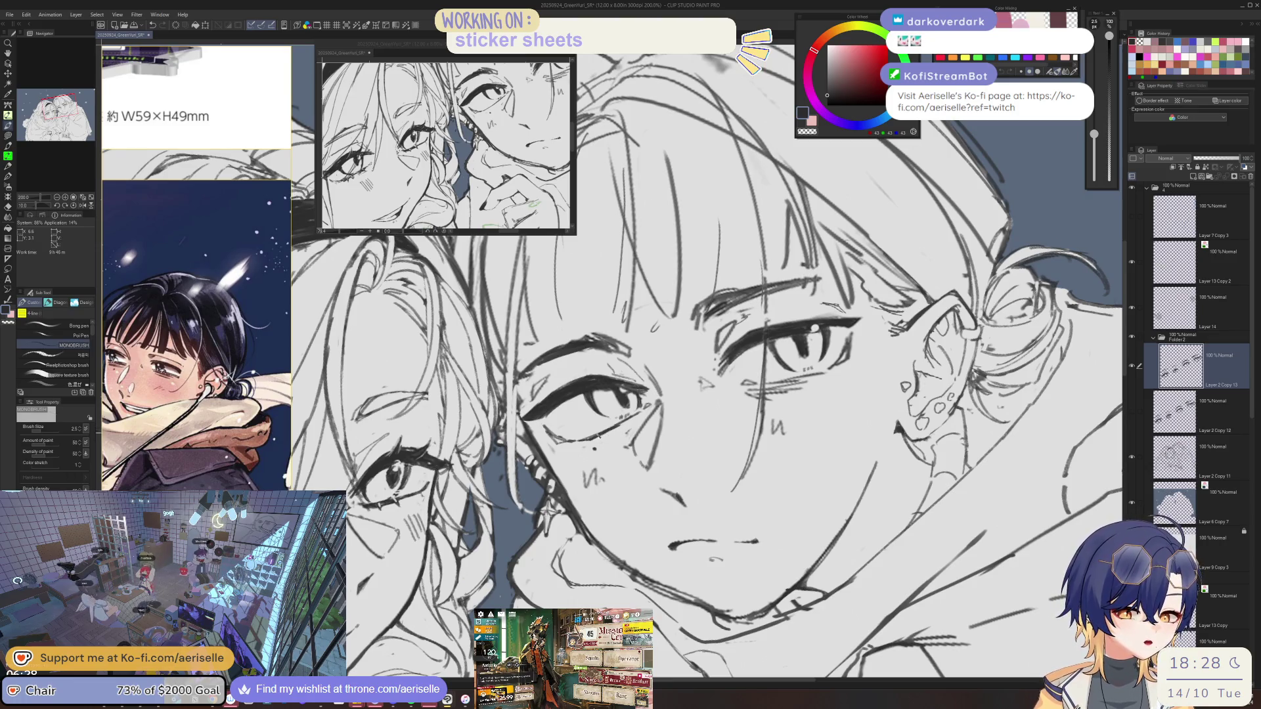
{"action": "mouse_move", "coordinate": [722, 368]}
{"action": "left_mouse_down"}
{"action": "mouse_move", "coordinate": [555, 428]}
{"action": "mouse_move", "coordinate": [578, 413]}
{"action": "mouse_move", "coordinate": [624, 473]}
{"action": "mouse_move", "coordinate": [578, 367]}
{"action": "mouse_move", "coordinate": [604, 342]}
{"action": "left_mouse_up"}
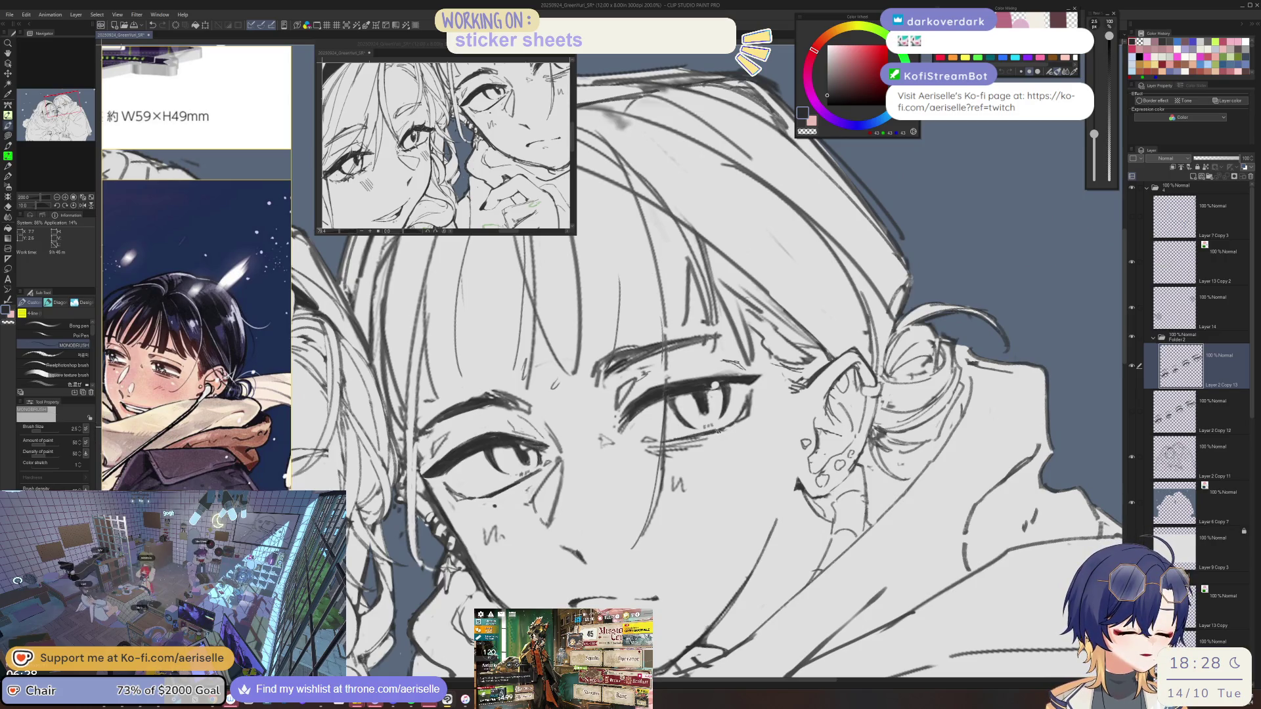
{"action": "key", "text": "@"}
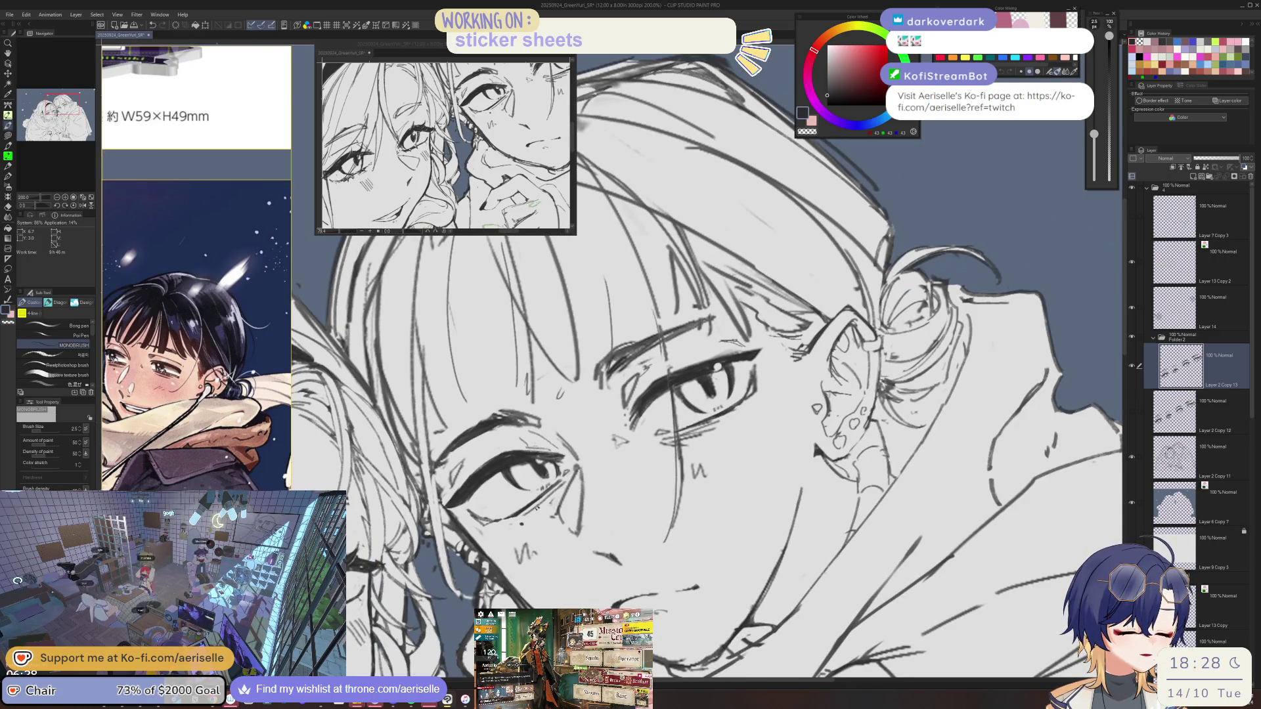
{"action": "key", "text": "minus"}
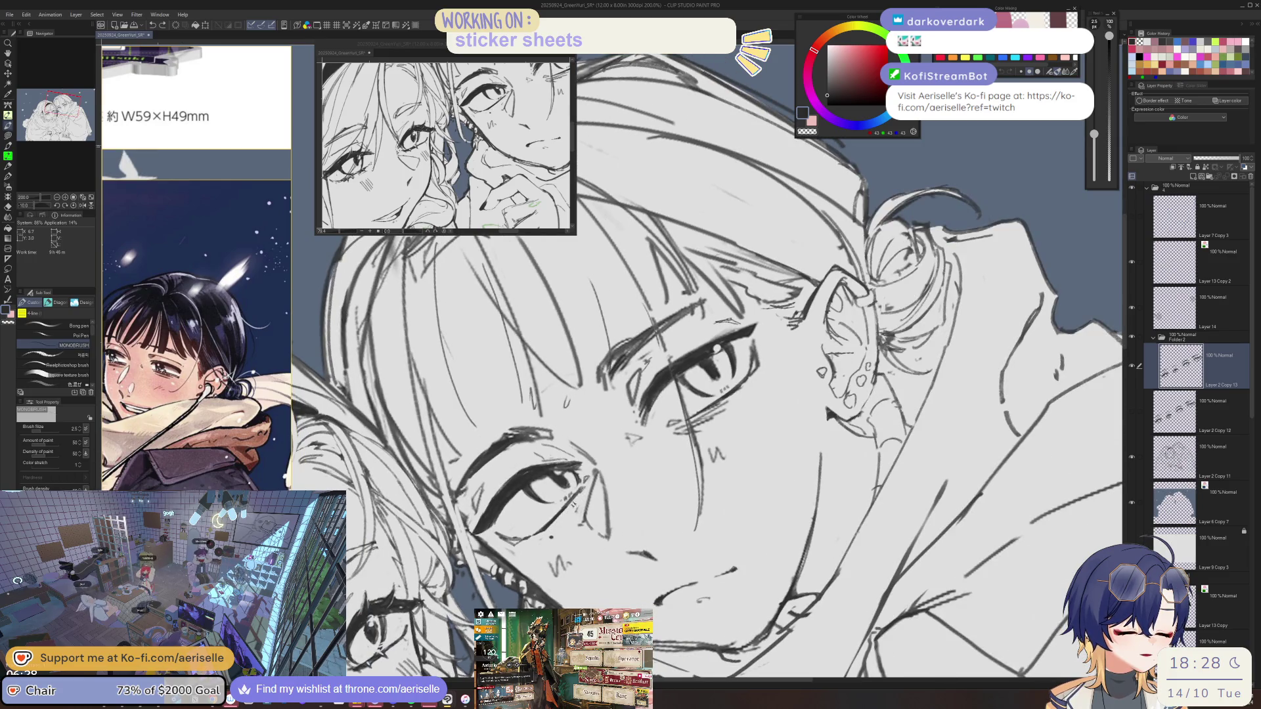
{"action": "key", "text": "asciicircum"}
{"action": "key", "text": "asciicircum"}
{"action": "key", "text": "asciicircum"}
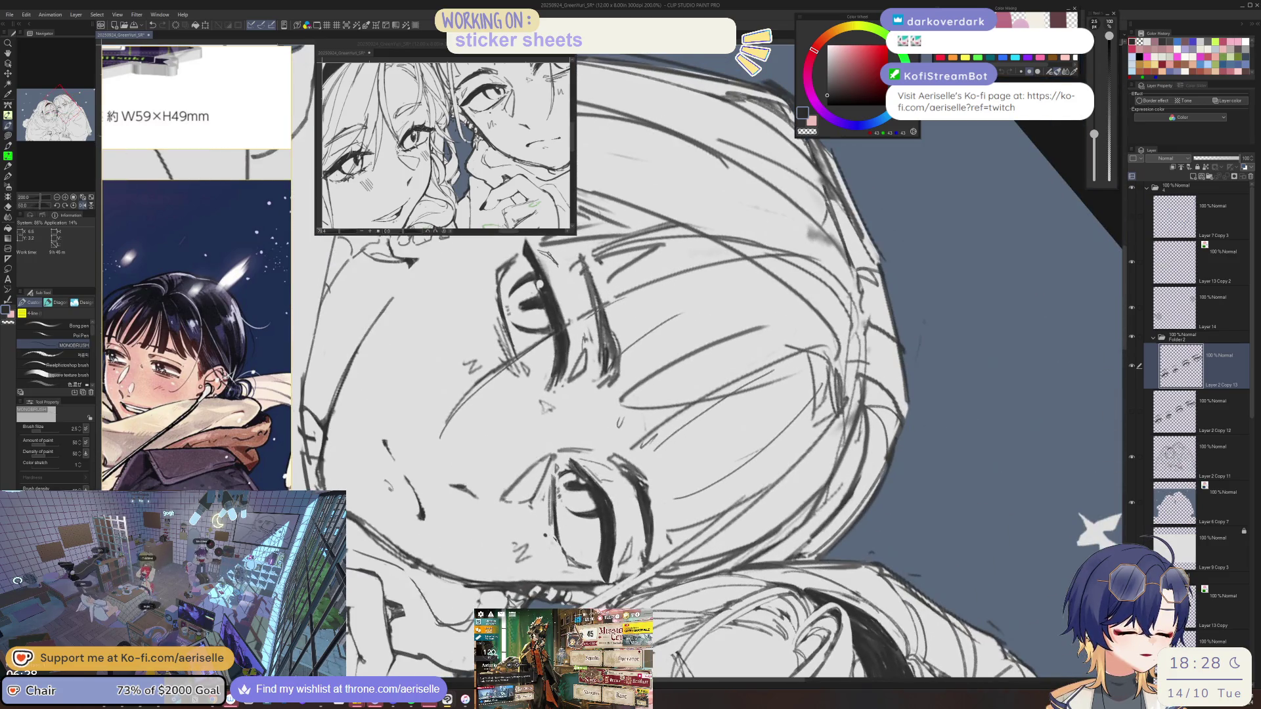
{"action": "key", "text": "asciicircum"}
{"action": "key", "text": "asciicircum"}
{"action": "key", "text": "asciicircum"}
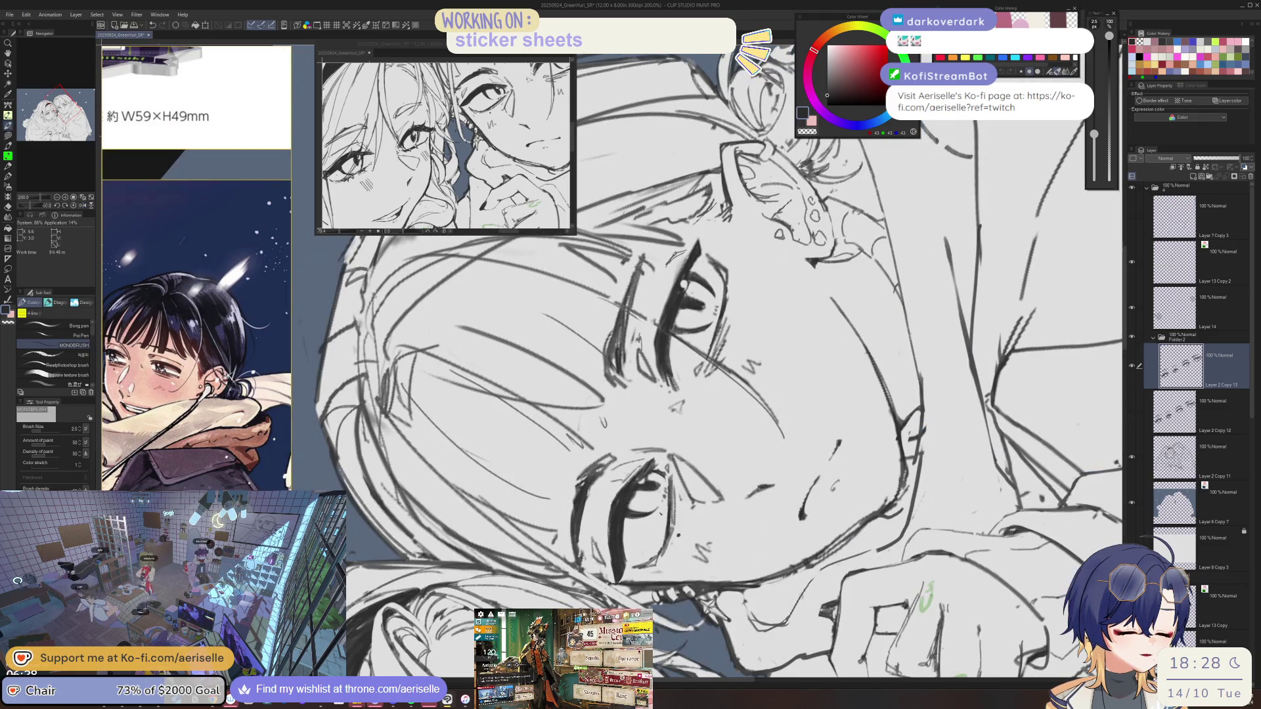
Lasso the lower eye, nudge it slightly up and left, then deselect.
{"action": "key", "text": "m"}
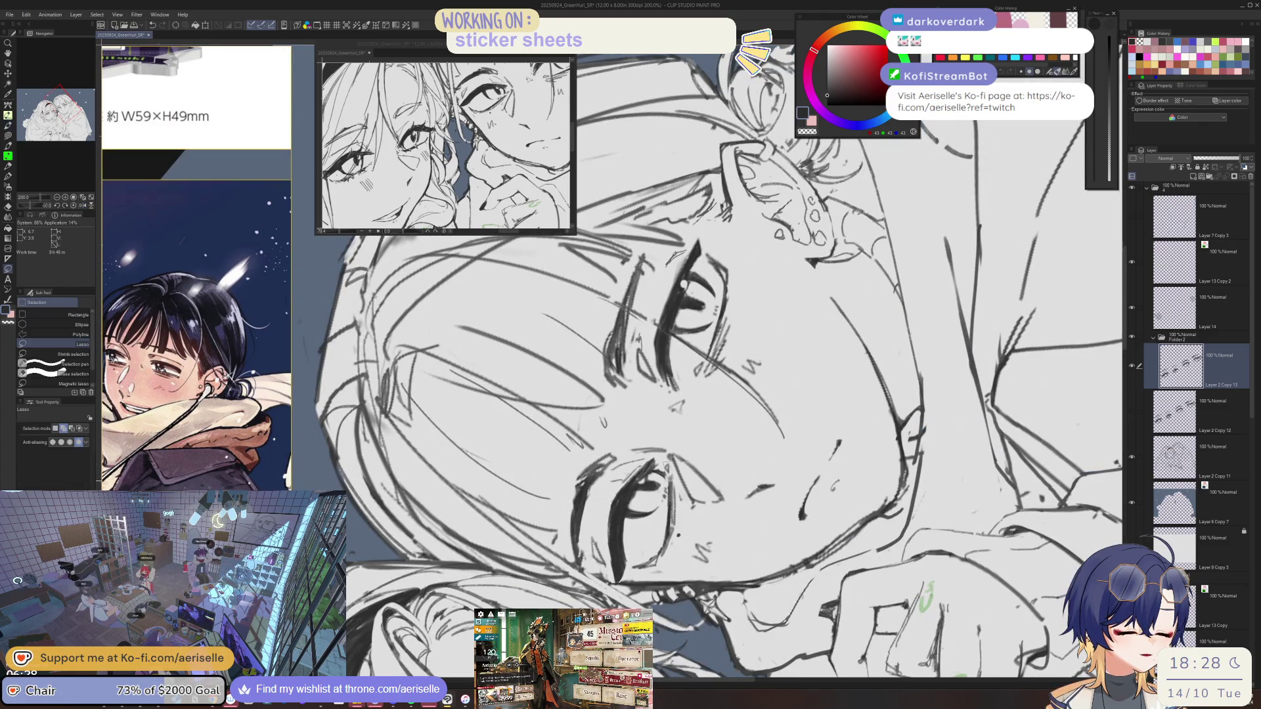
{"action": "left_click_drag", "start_coordinate": [652, 542], "coordinate": [630, 573]}
{"action": "left_click_drag", "start_coordinate": [682, 515], "coordinate": [680, 476]}
{"action": "key", "text": "minus"}
{"action": "key", "text": "minus"}
{"action": "key", "text": "minus"}
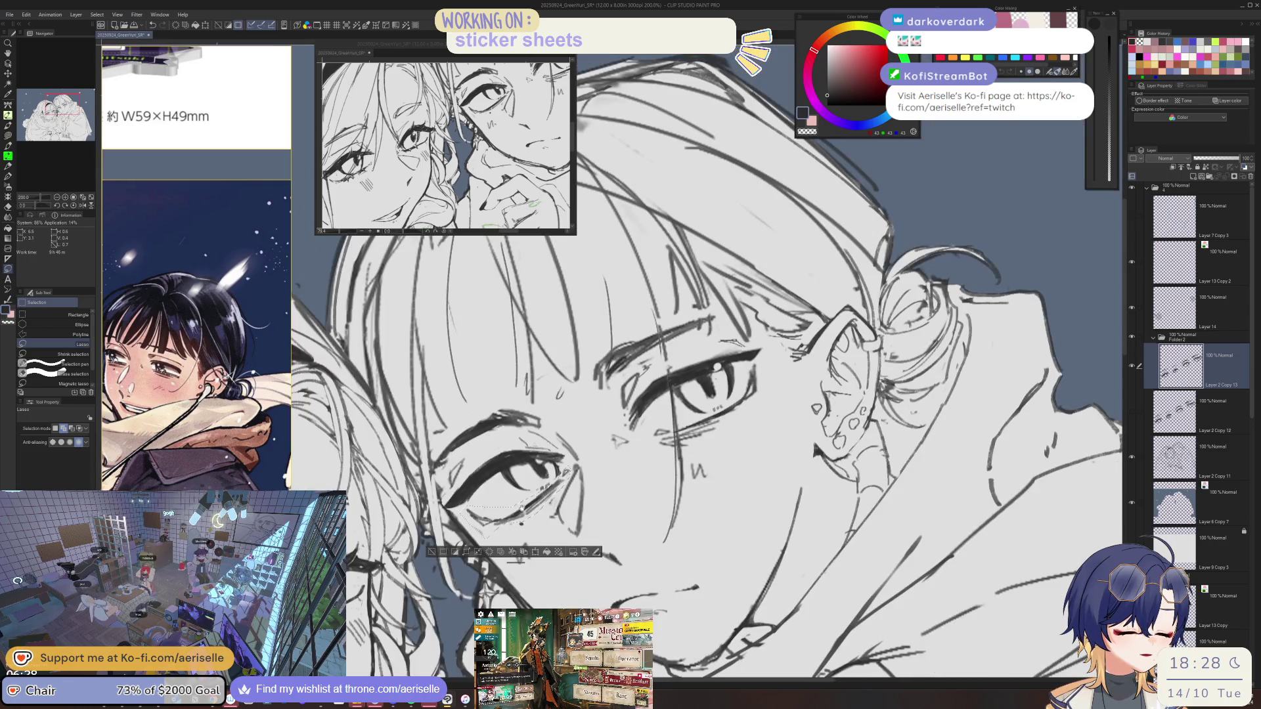
{"action": "key", "text": "k"}
{"action": "left_click_drag", "start_coordinate": [523, 512], "coordinate": [522, 511]}
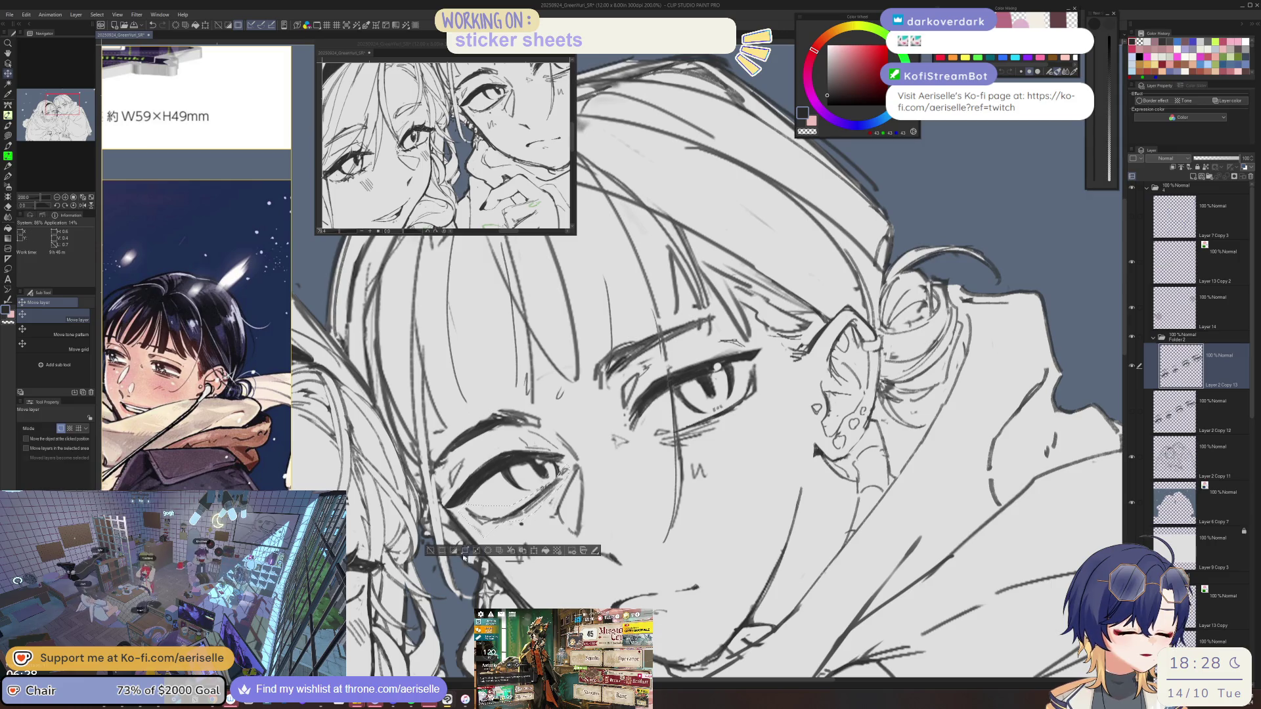
{"action": "key", "text": "ctrl+d"}
Enlarge the eraser to size 40 and move to the Layer 2 Copy 11 layer.
{"action": "key", "text": "ctrl+alt+0"}
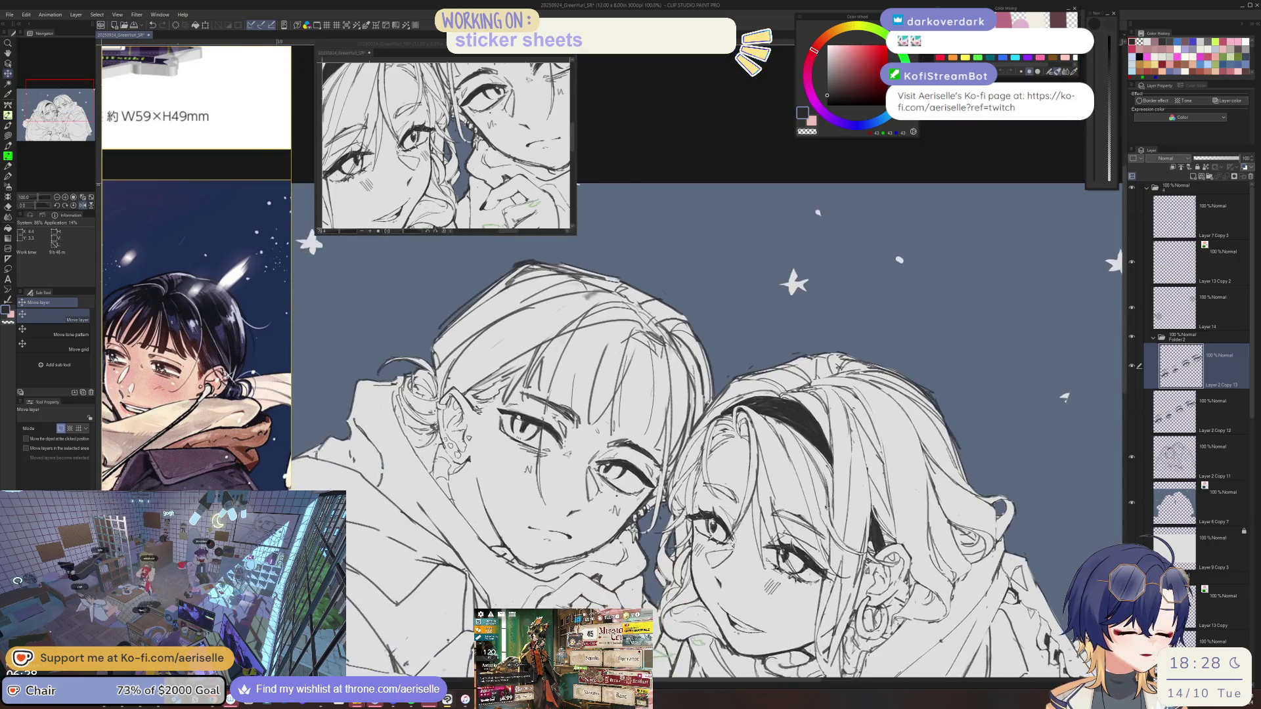
{"action": "left_click_drag", "start_coordinate": [709, 499], "coordinate": [745, 471]}
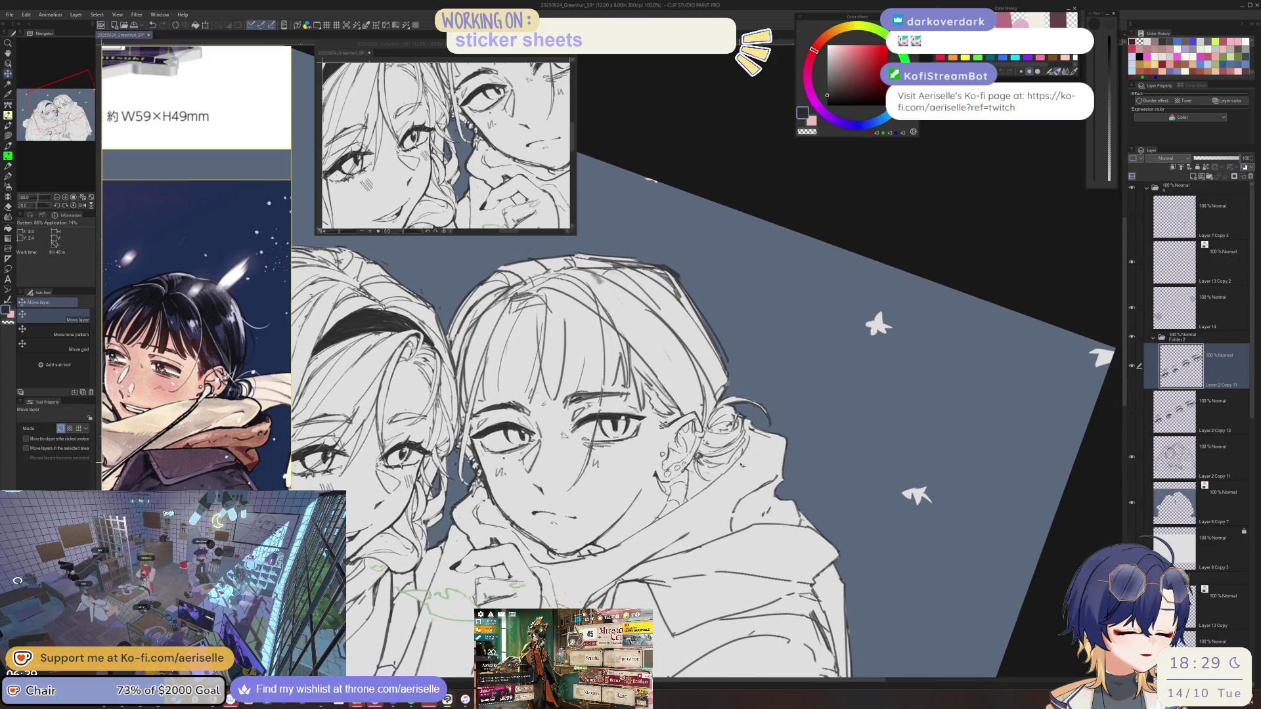
{"action": "key", "text": "ctrl+shift+0"}
{"action": "key", "text": "p"}
{"action": "scroll", "coordinate": [558, 486], "scroll_direction": "up", "scroll_amount": 2}
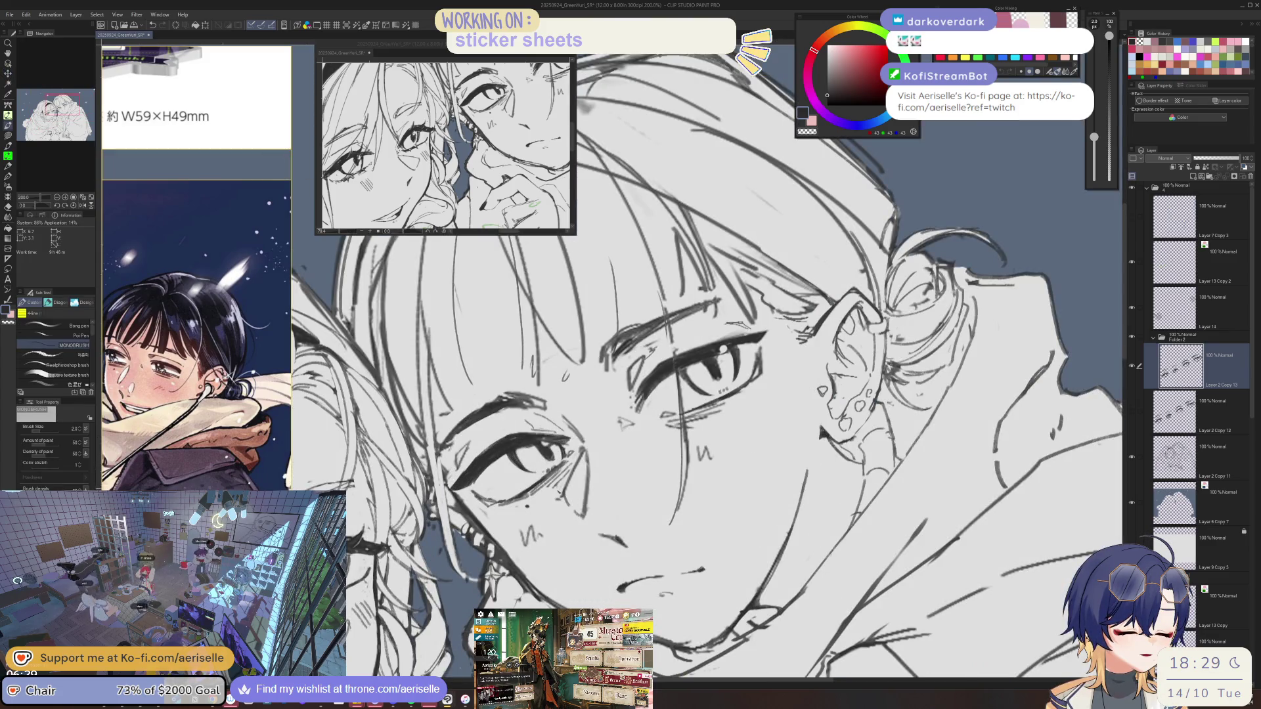
{"action": "key", "text": "e"}
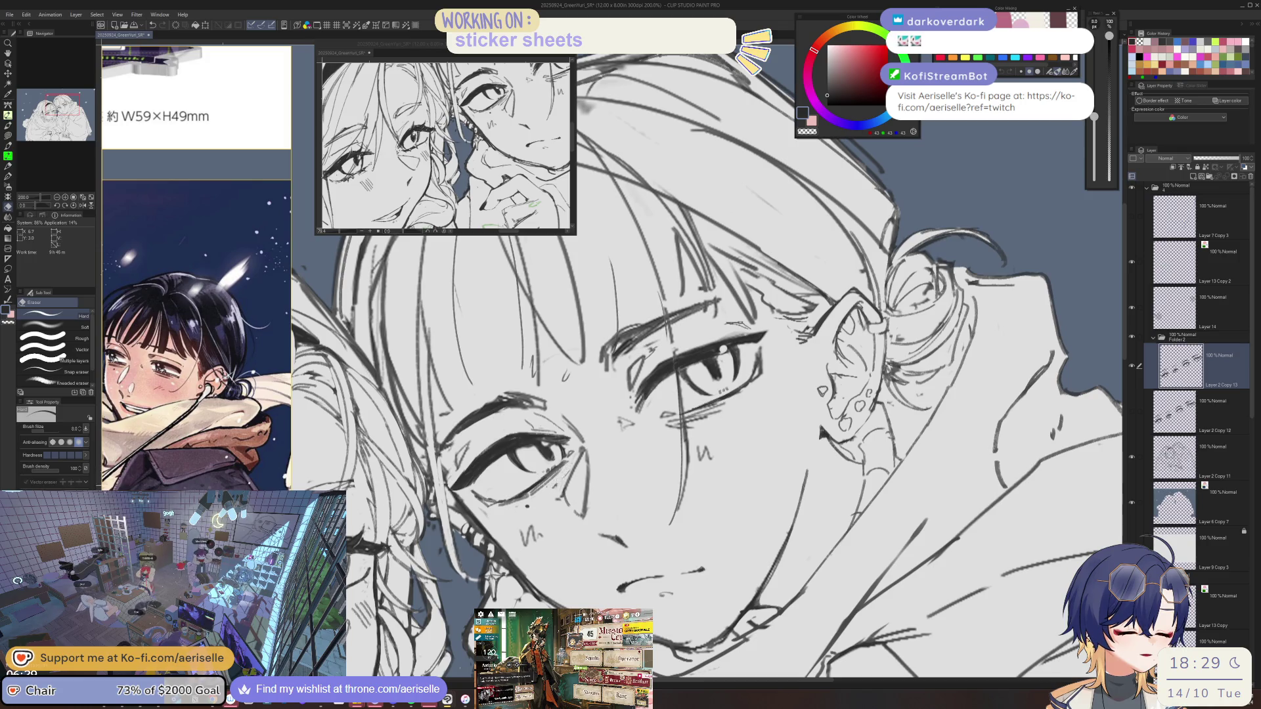
{"action": "key", "text": "bracketright"}
{"action": "key", "text": "bracketright"}
{"action": "key", "text": "bracketright"}
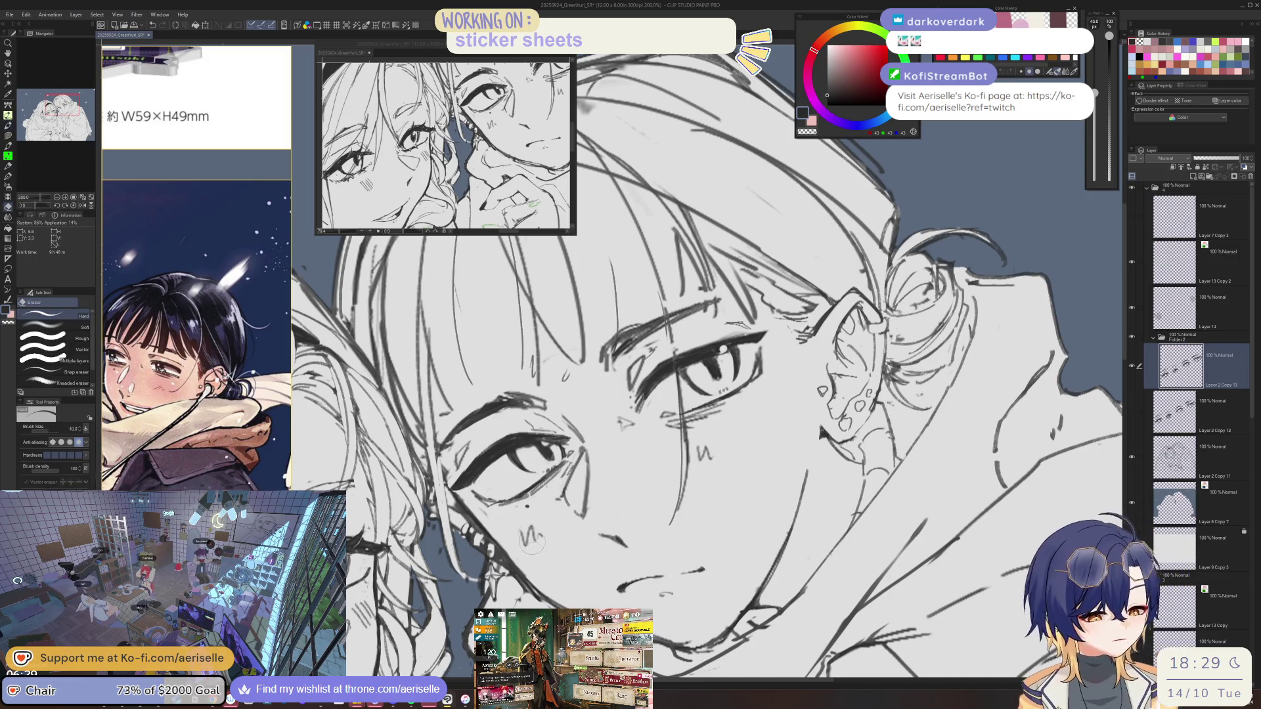
{"action": "key", "text": "bracketright"}
{"action": "key", "text": "bracketright"}
{"action": "key", "text": "alt+bracketleft"}
{"action": "key", "text": "alt+bracketleft"}
{"action": "key", "text": "p"}
Draw short hatch strokes on the cheek beside the nose, redoing one stroke.
{"action": "left_click_drag", "start_coordinate": [525, 535], "coordinate": [527, 554]}
{"action": "left_click_drag", "start_coordinate": [540, 526], "coordinate": [534, 549]}
{"action": "key", "text": "ctrl+z"}
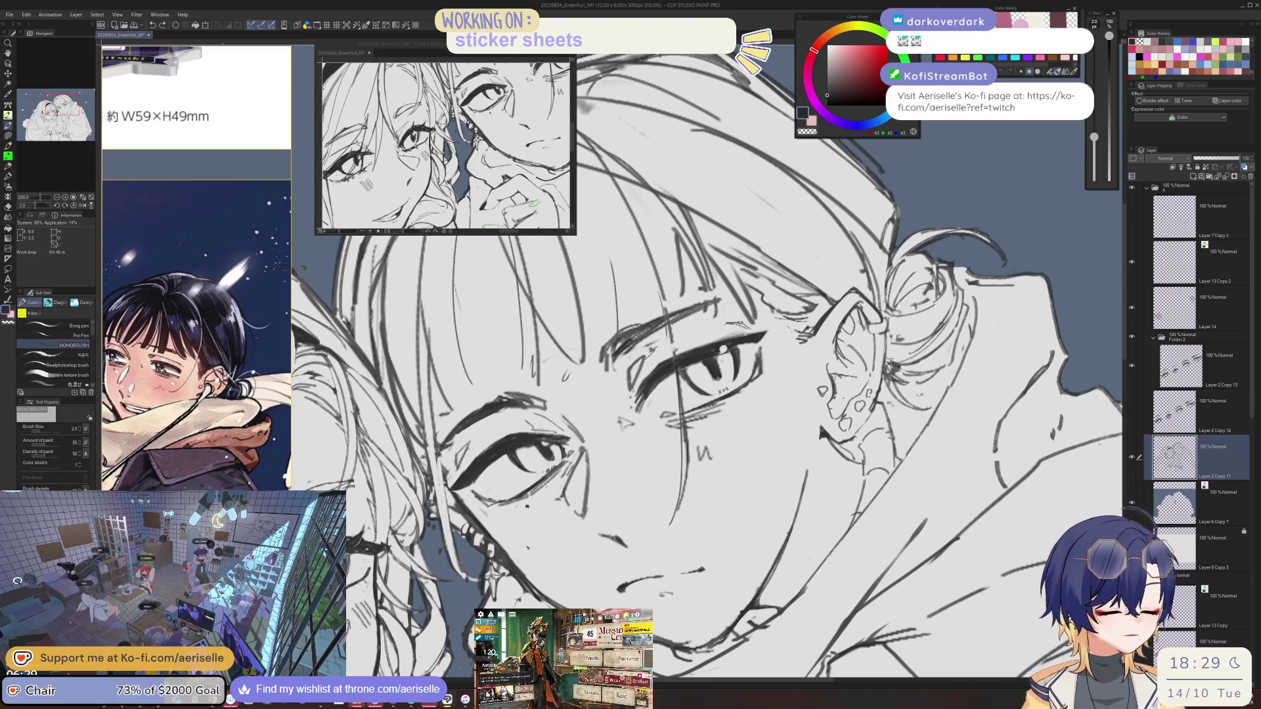
{"action": "left_click_drag", "start_coordinate": [537, 533], "coordinate": [536, 550]}
{"action": "key", "text": "e"}
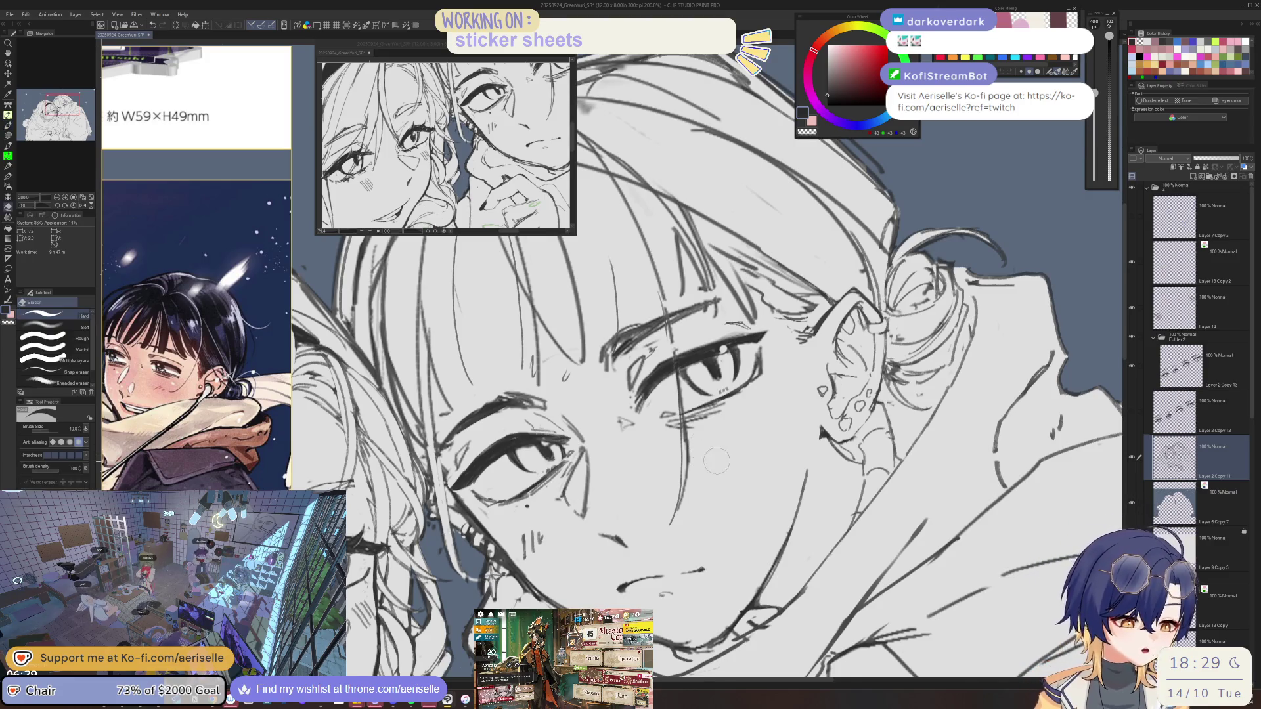
{"action": "key", "text": "ctrl+minus"}
{"action": "key", "text": "ctrl+minus"}
{"action": "key", "text": "ctrl+minus"}
{"action": "key", "text": "ctrl+plus"}
{"action": "key", "text": "ctrl+plus"}
{"action": "key", "text": "ctrl+plus"}
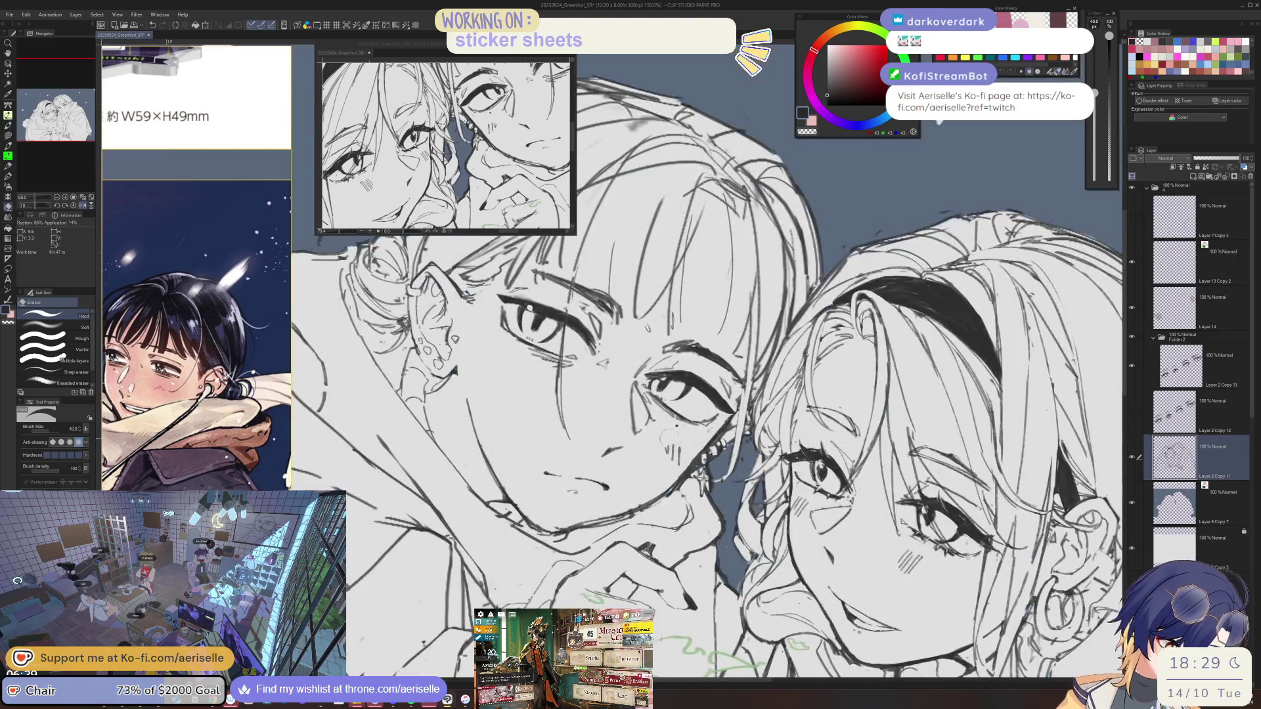
{"action": "key", "text": "p"}
{"action": "key", "text": "h"}
{"action": "key", "text": "ctrl+minus"}
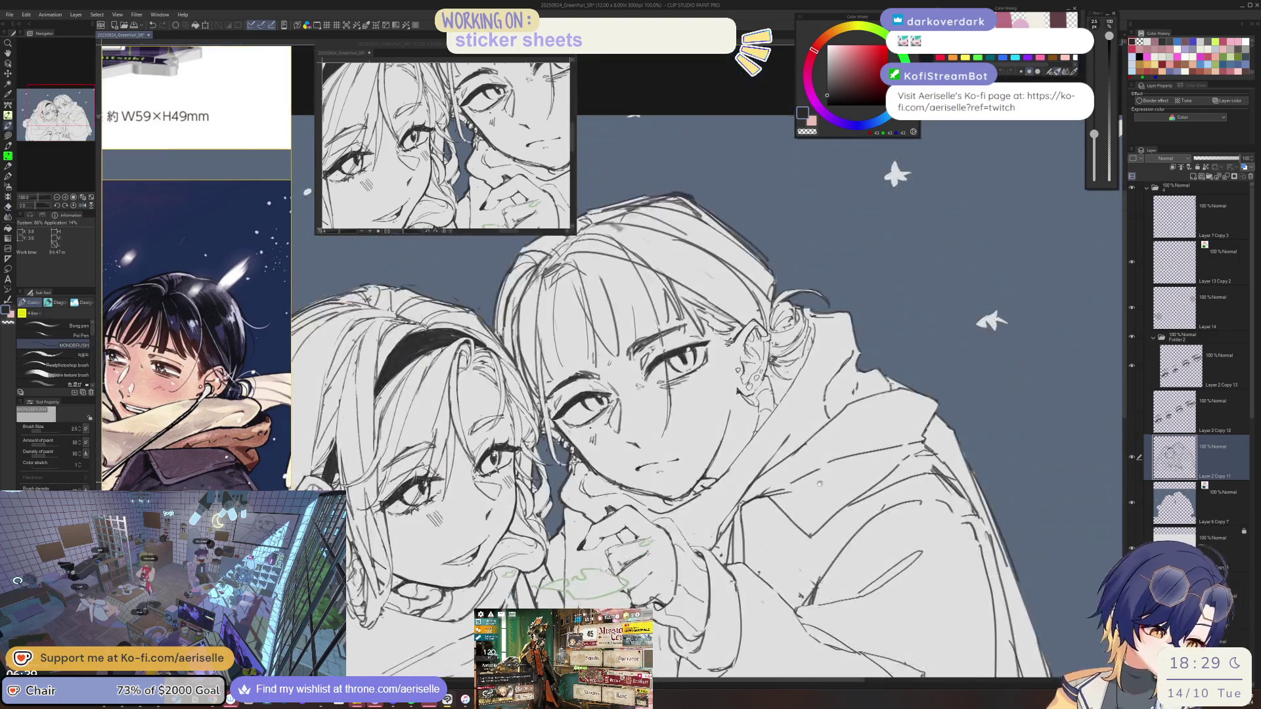
{"action": "mouse_move", "coordinate": [750, 496]}
{"action": "left_mouse_down"}
{"action": "mouse_move", "coordinate": [746, 508]}
{"action": "mouse_move", "coordinate": [768, 492]}
{"action": "left_mouse_up"}
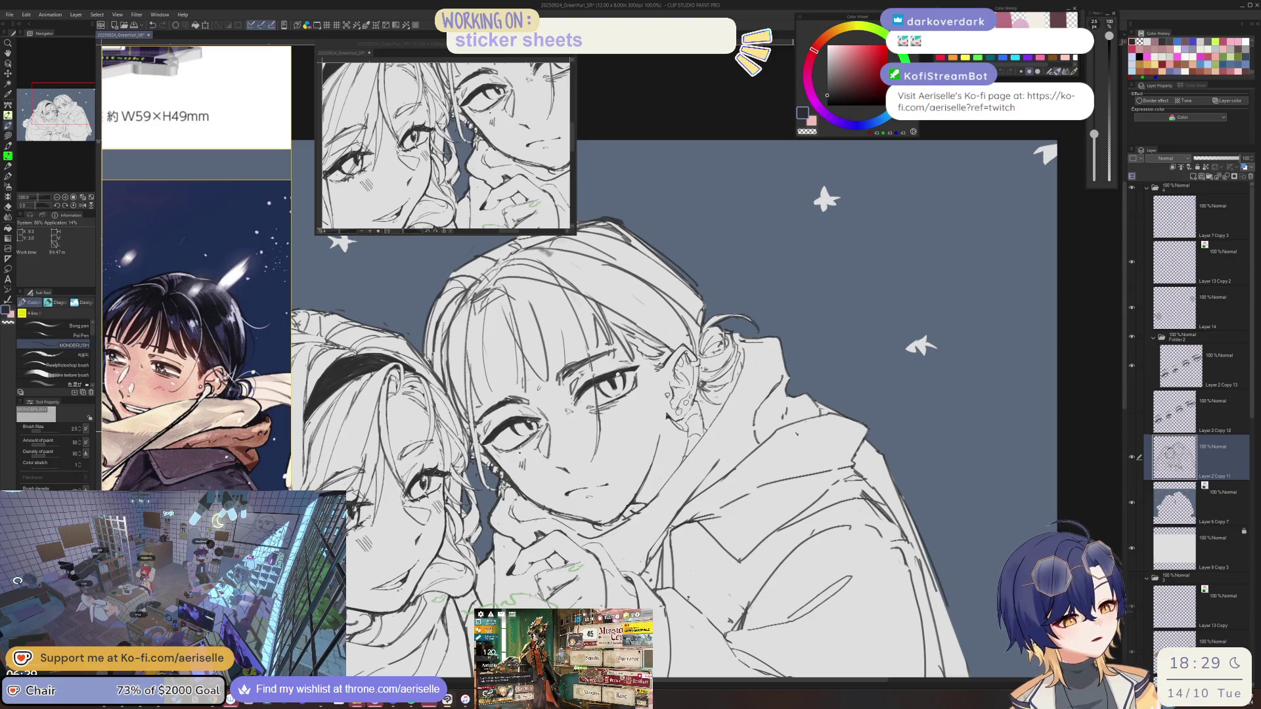
{"action": "key", "text": "minus"}
{"action": "key", "text": "ctrl+plus"}
{"action": "key", "text": "ctrl+plus"}
{"action": "key", "text": "e"}
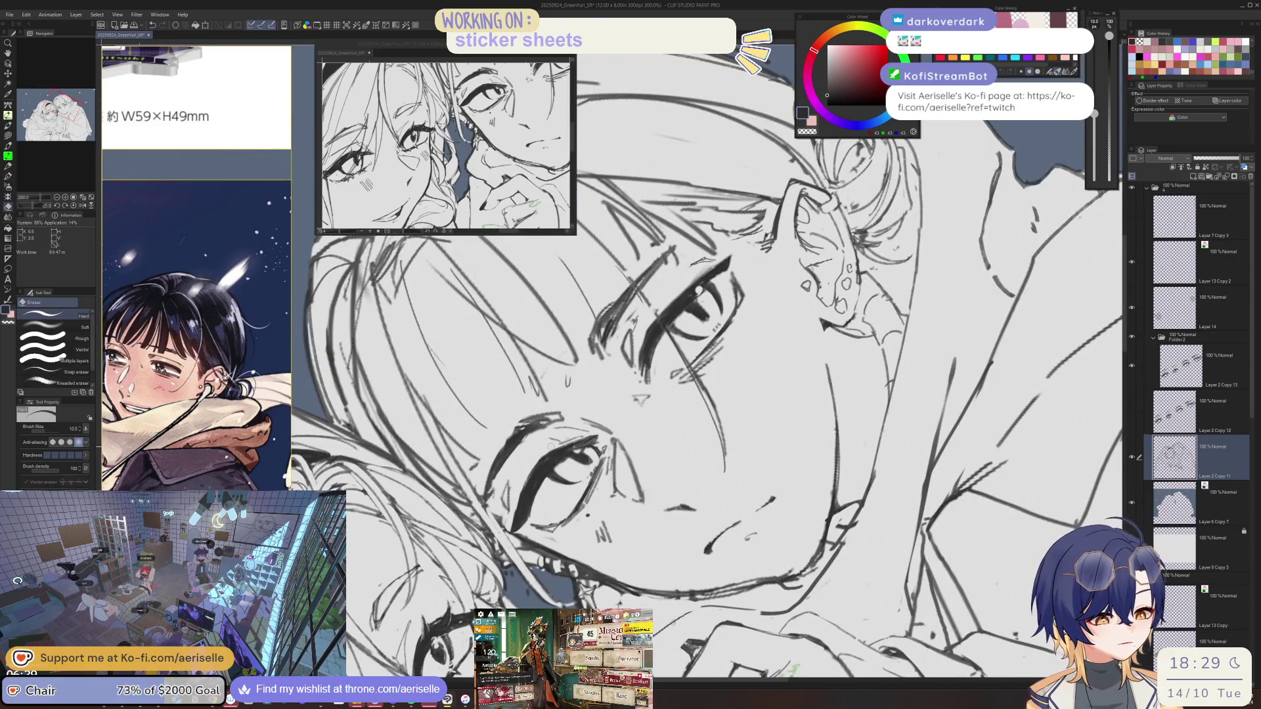
{"action": "key", "text": "alt+bracketright"}
{"action": "key", "text": "alt+bracketright"}
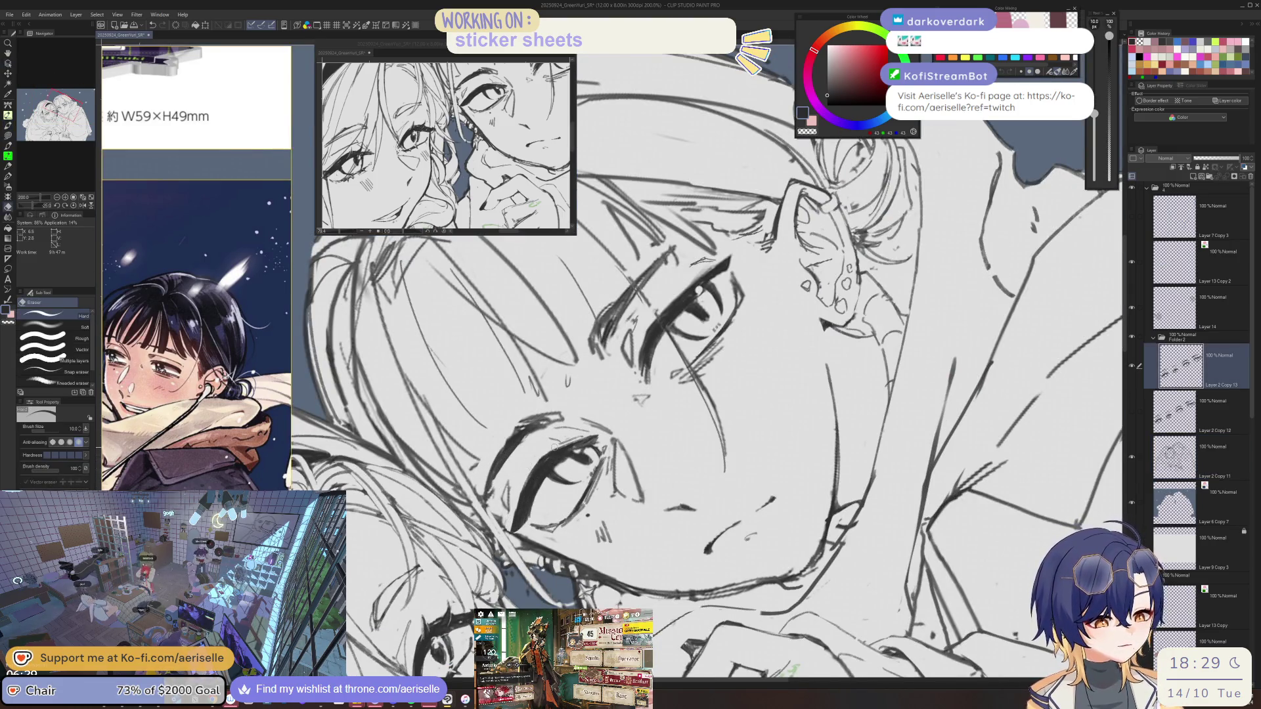
{"action": "key", "text": "p"}
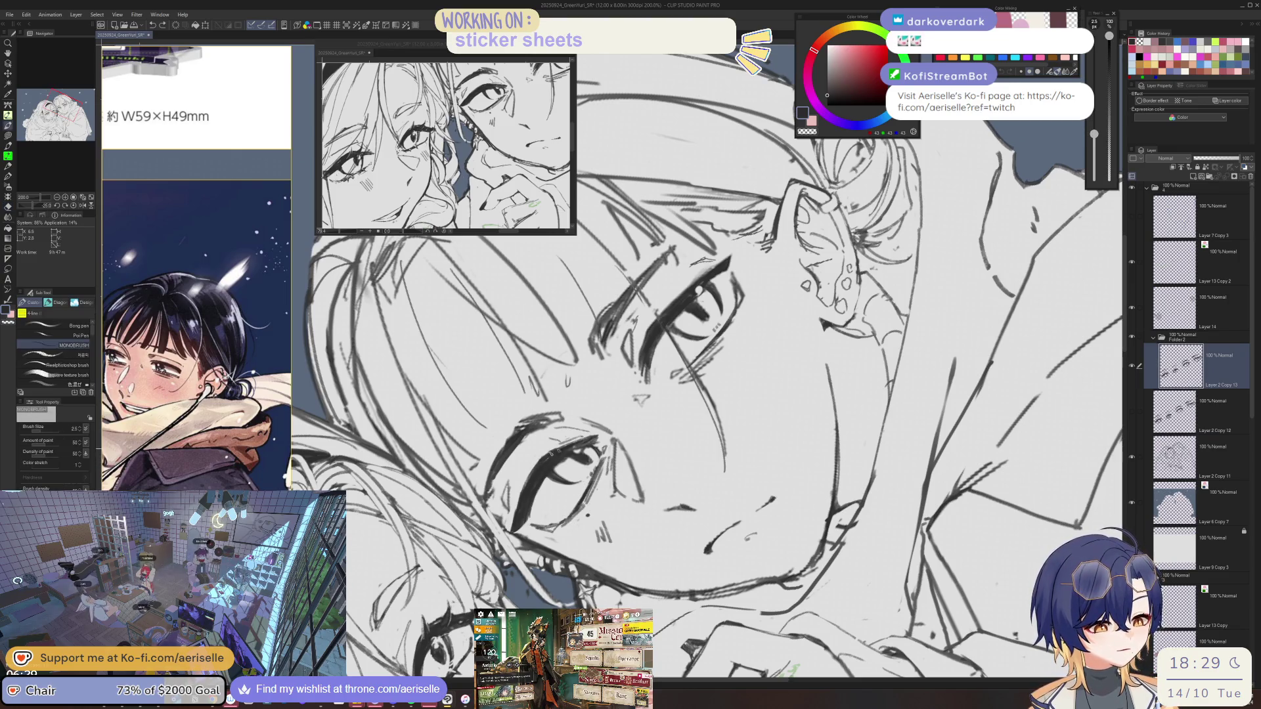
{"action": "key", "text": "e"}
{"action": "left_click_drag", "start_coordinate": [524, 482], "coordinate": [870, 418]}
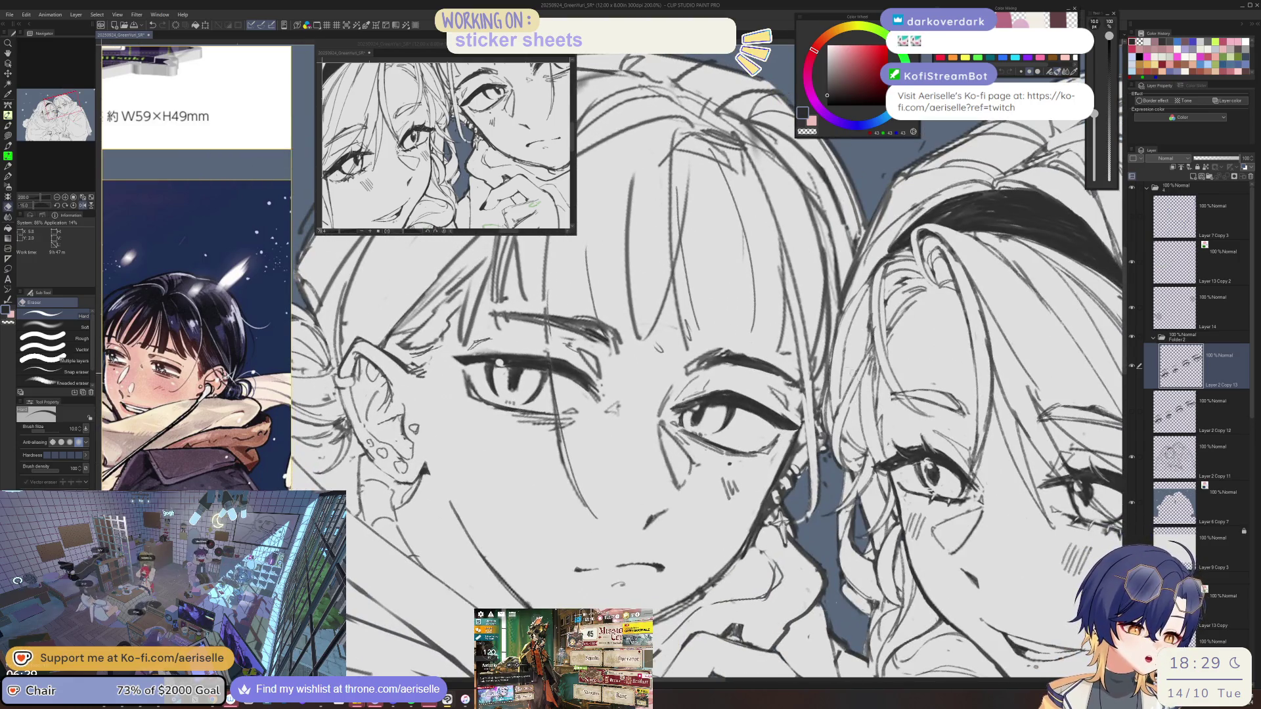
{"action": "key", "text": "p"}
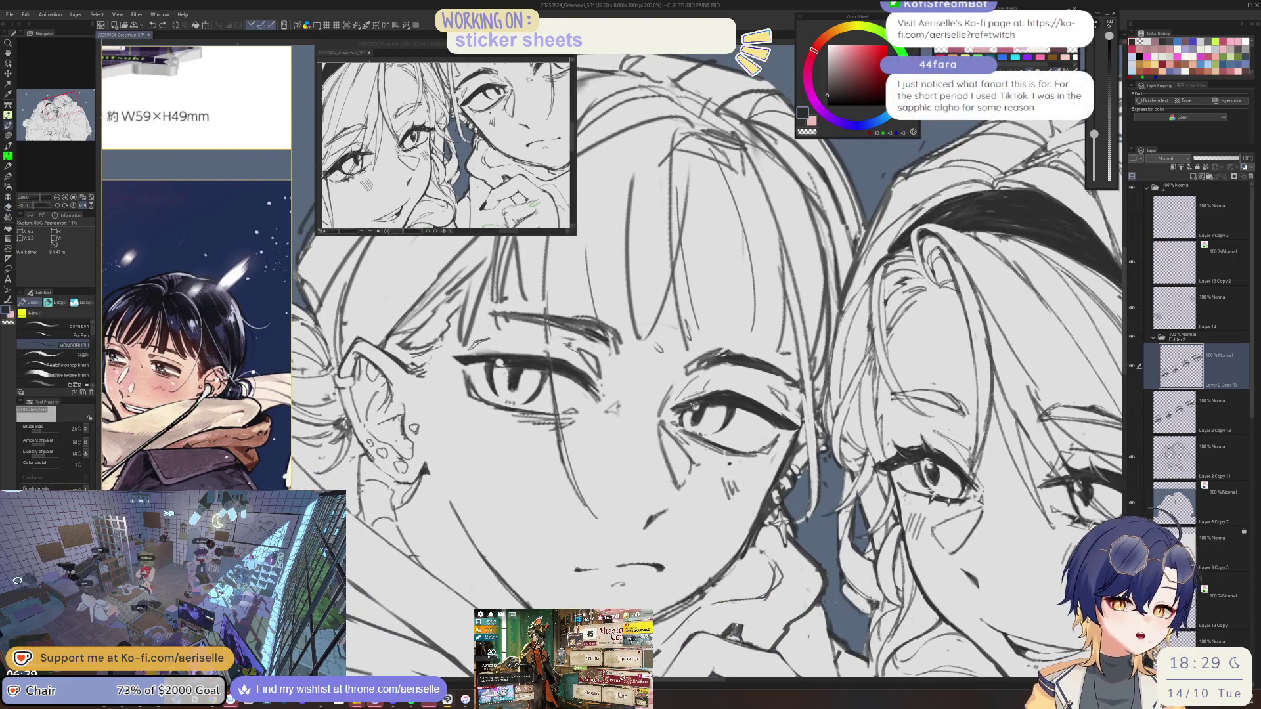
{"action": "mouse_move", "coordinate": [715, 398]}
{"action": "left_mouse_down"}
{"action": "mouse_move", "coordinate": [751, 374]}
{"action": "mouse_move", "coordinate": [677, 416]}
{"action": "left_mouse_up"}
{"action": "key", "text": "e"}
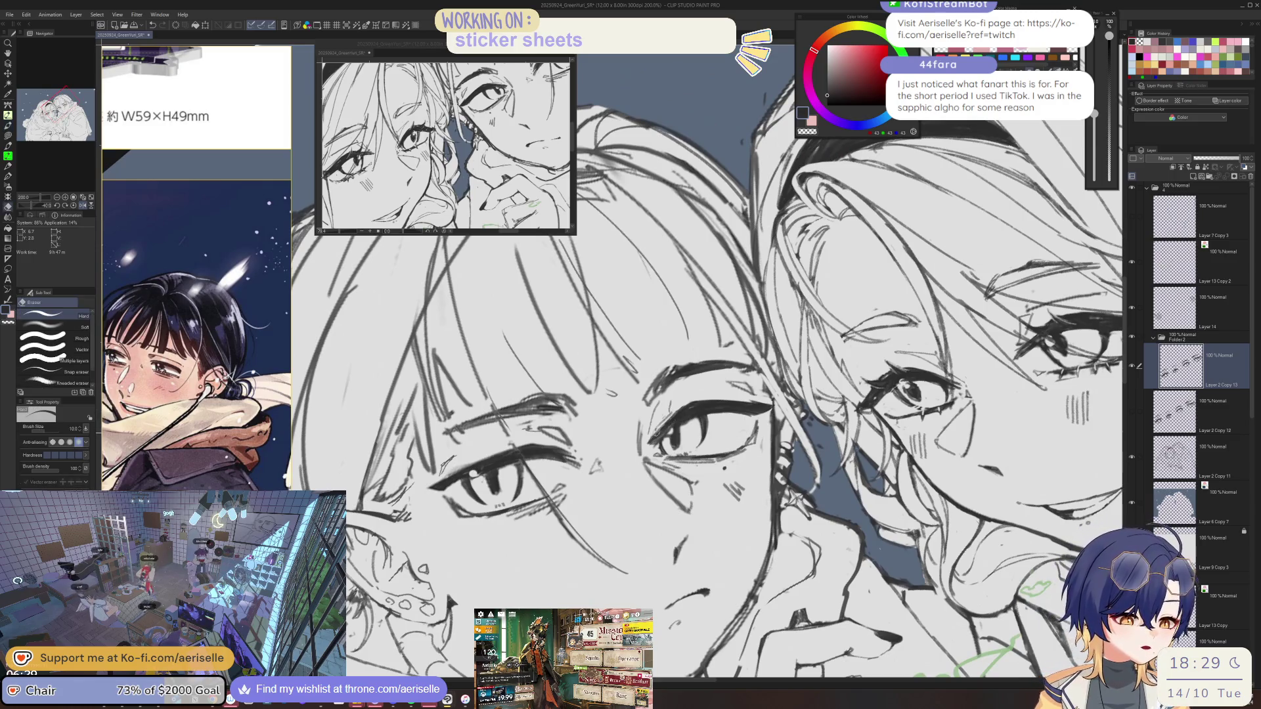
{"action": "key", "text": "p"}
{"action": "key", "text": "e"}
{"action": "mouse_move", "coordinate": [699, 403]}
{"action": "left_mouse_down"}
{"action": "mouse_move", "coordinate": [714, 388]}
{"action": "mouse_move", "coordinate": [666, 414]}
{"action": "left_mouse_up"}
{"action": "key", "text": "p"}
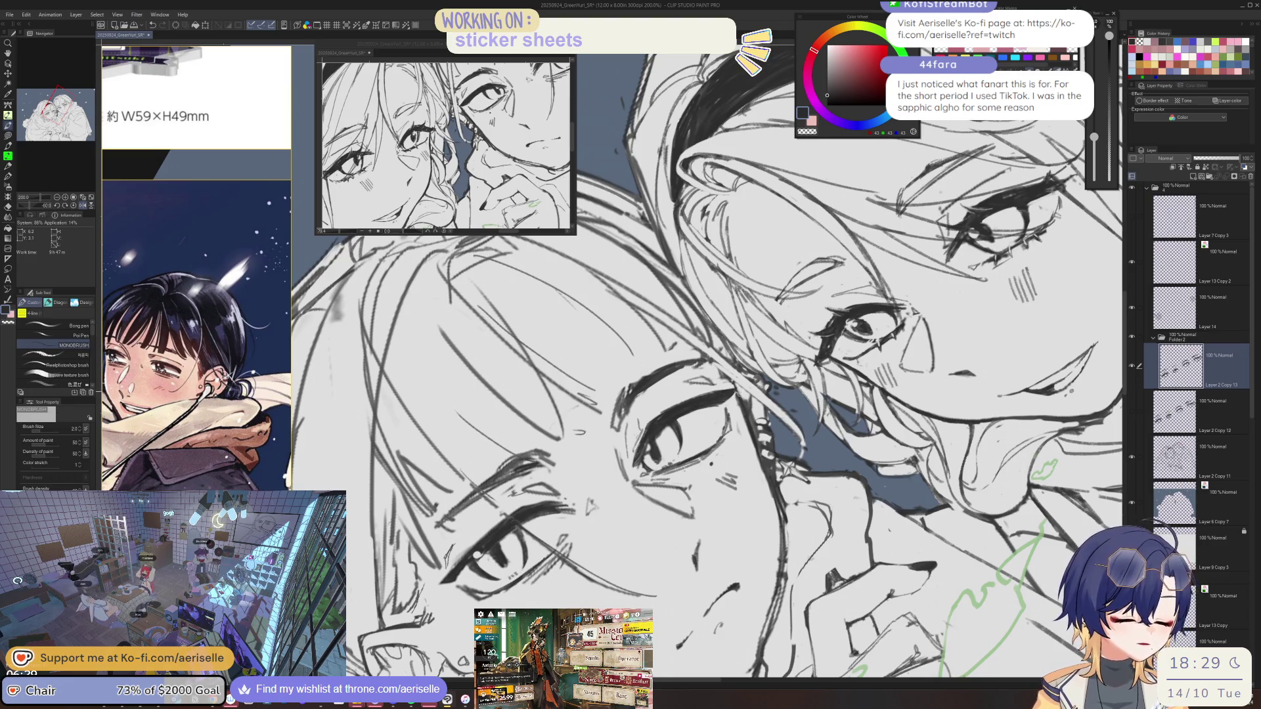
{"action": "scroll", "coordinate": [725, 402], "scroll_direction": "down", "scroll_amount": 4}
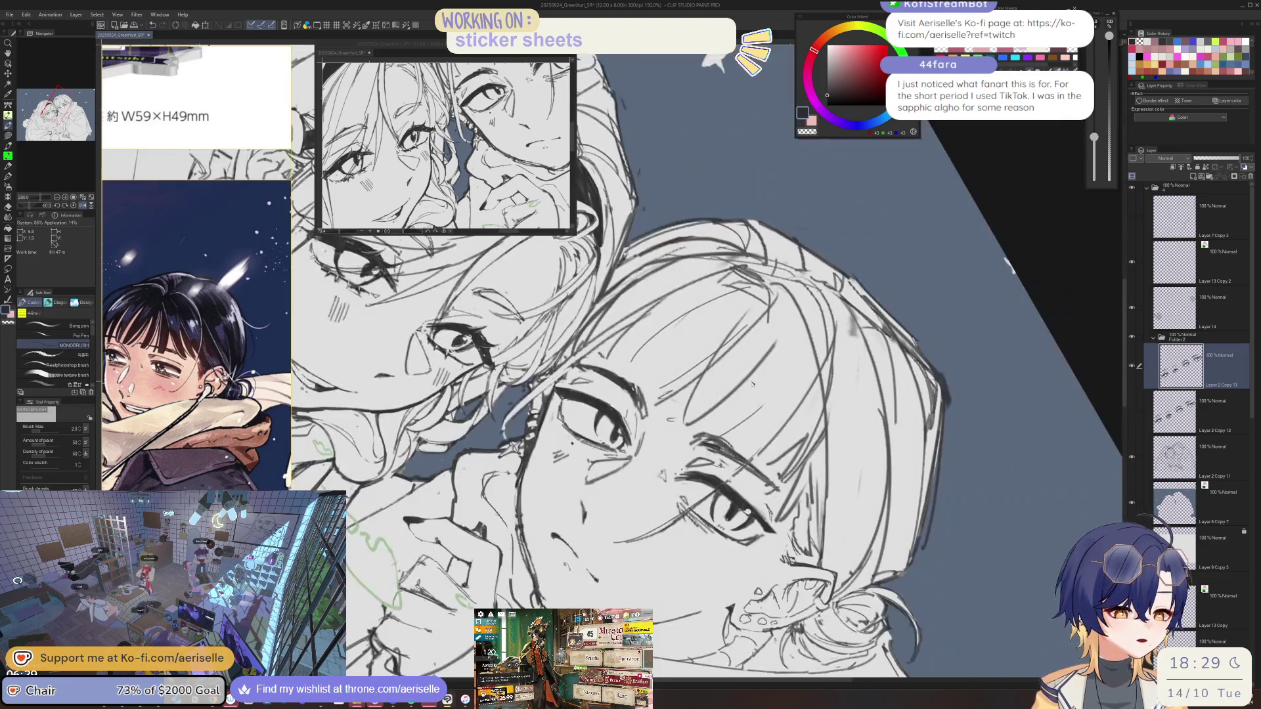
{"action": "key", "text": "minus"}
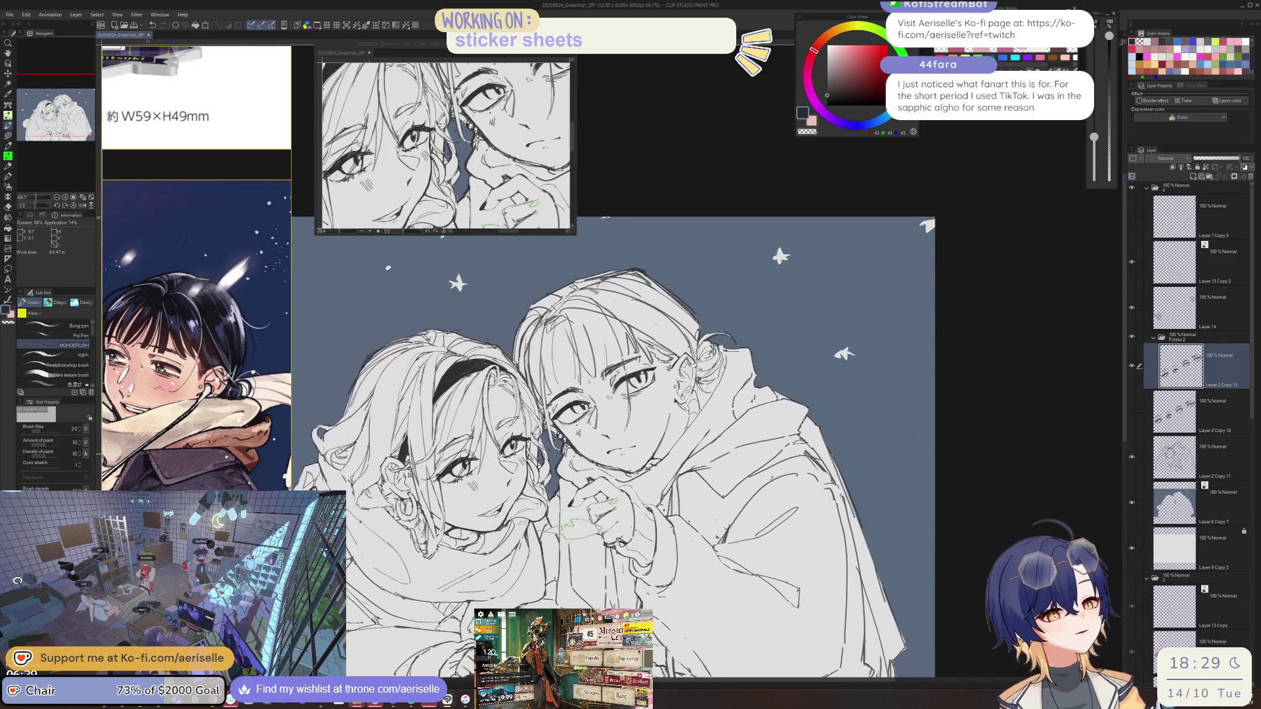
Zoom in on the faces, touch up lines with eraser and pen, then save the drawing.
{"action": "key", "text": "h"}
{"action": "scroll", "coordinate": [787, 479], "scroll_direction": "up", "scroll_amount": 3}
{"action": "key", "text": "e"}
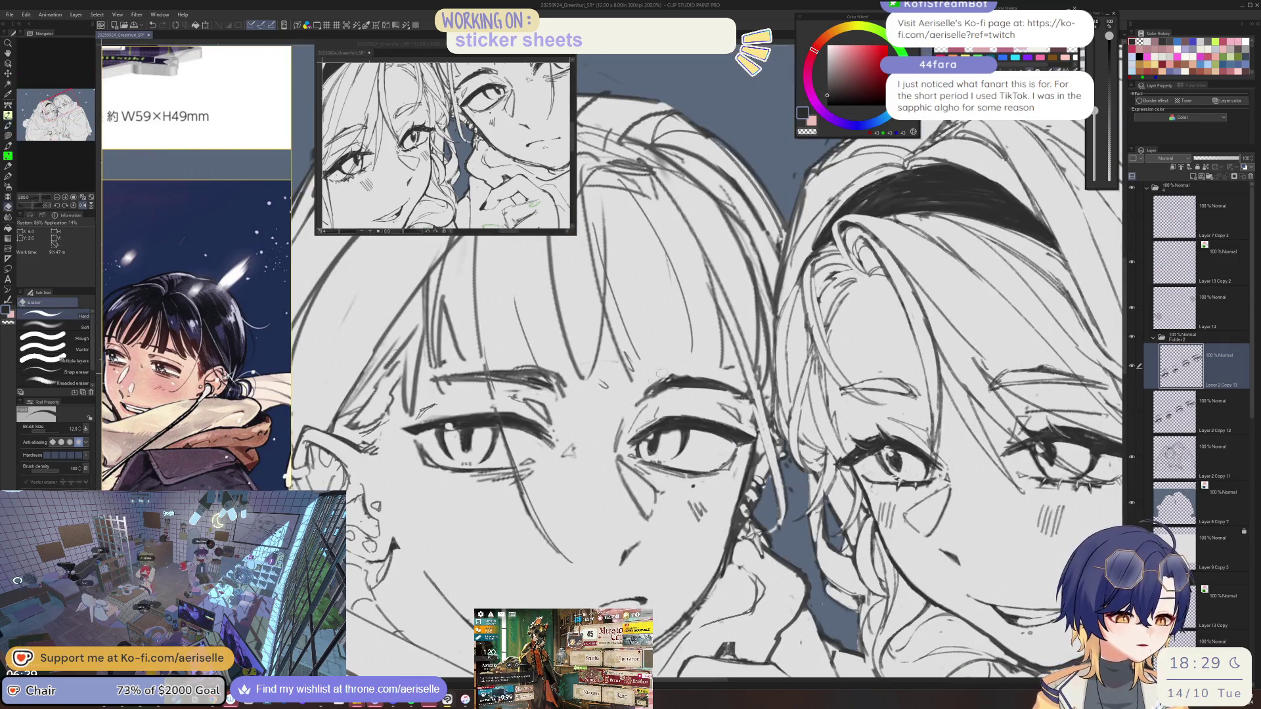
{"action": "key", "text": "p"}
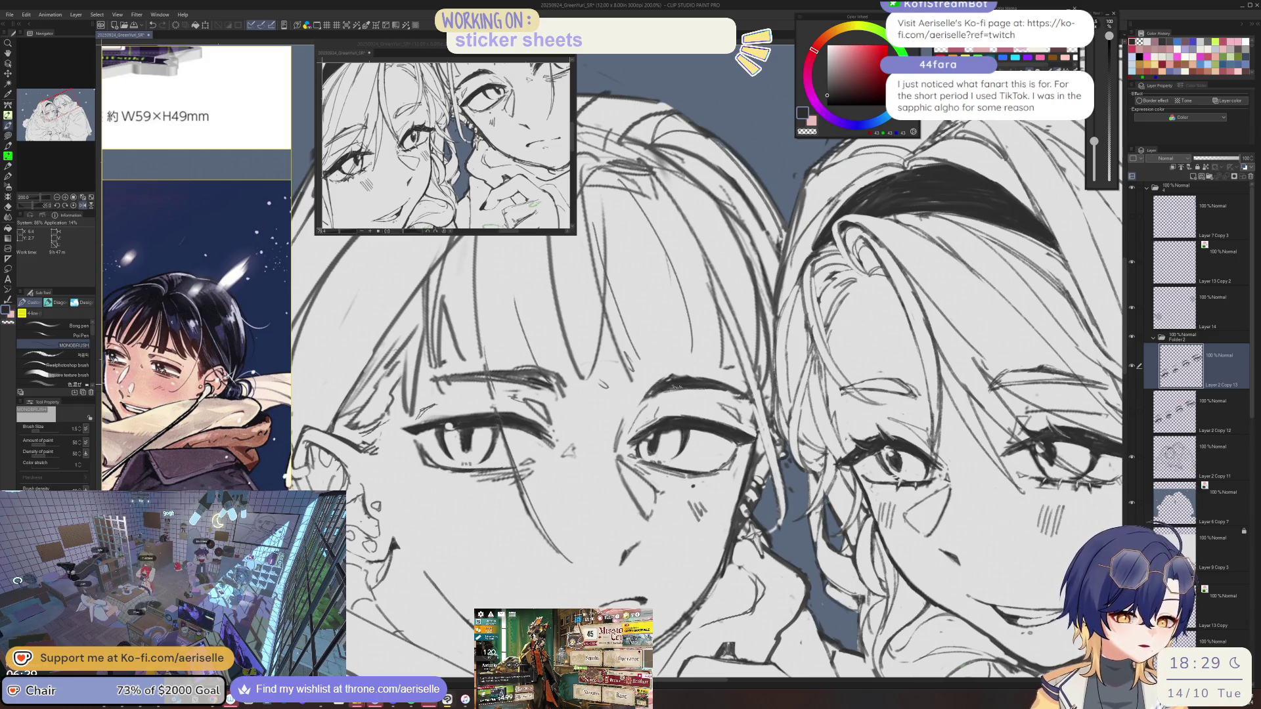
{"action": "key", "text": "h"}
{"action": "scroll", "coordinate": [724, 385], "scroll_direction": "down", "scroll_amount": 3}
{"action": "key", "text": "minus"}
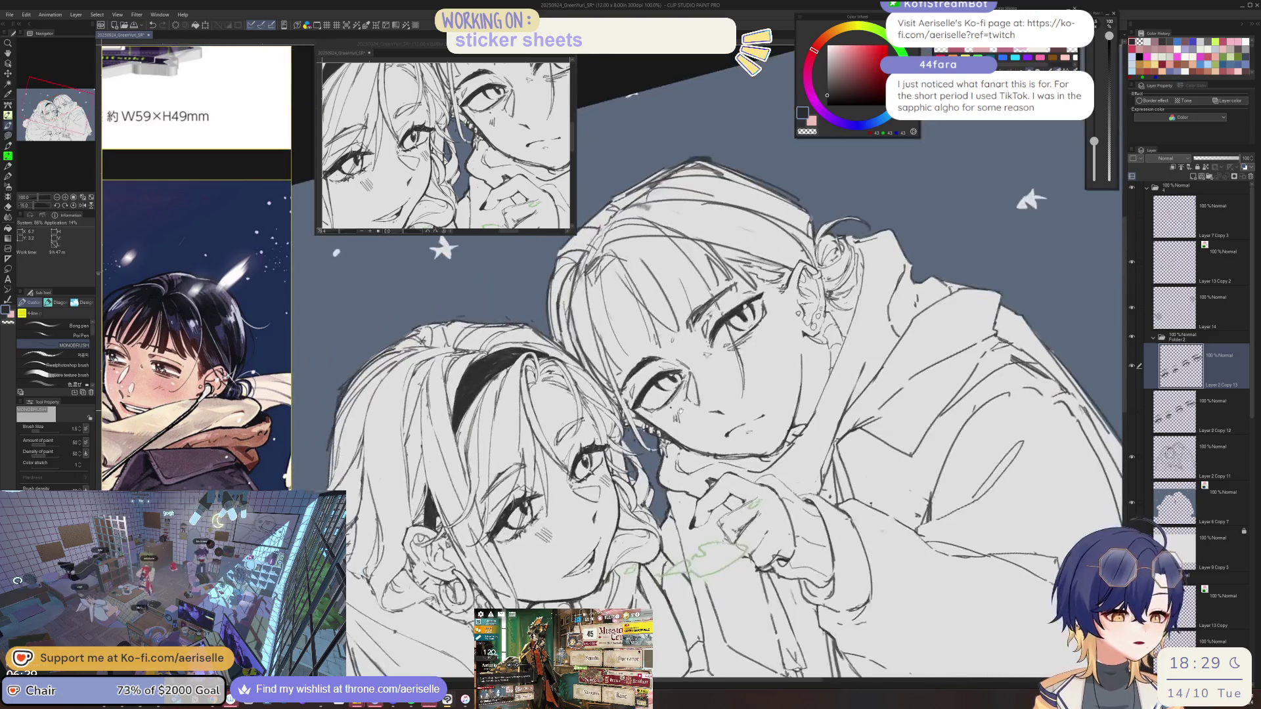
{"action": "scroll", "coordinate": [614, 398], "scroll_direction": "up", "scroll_amount": 3}
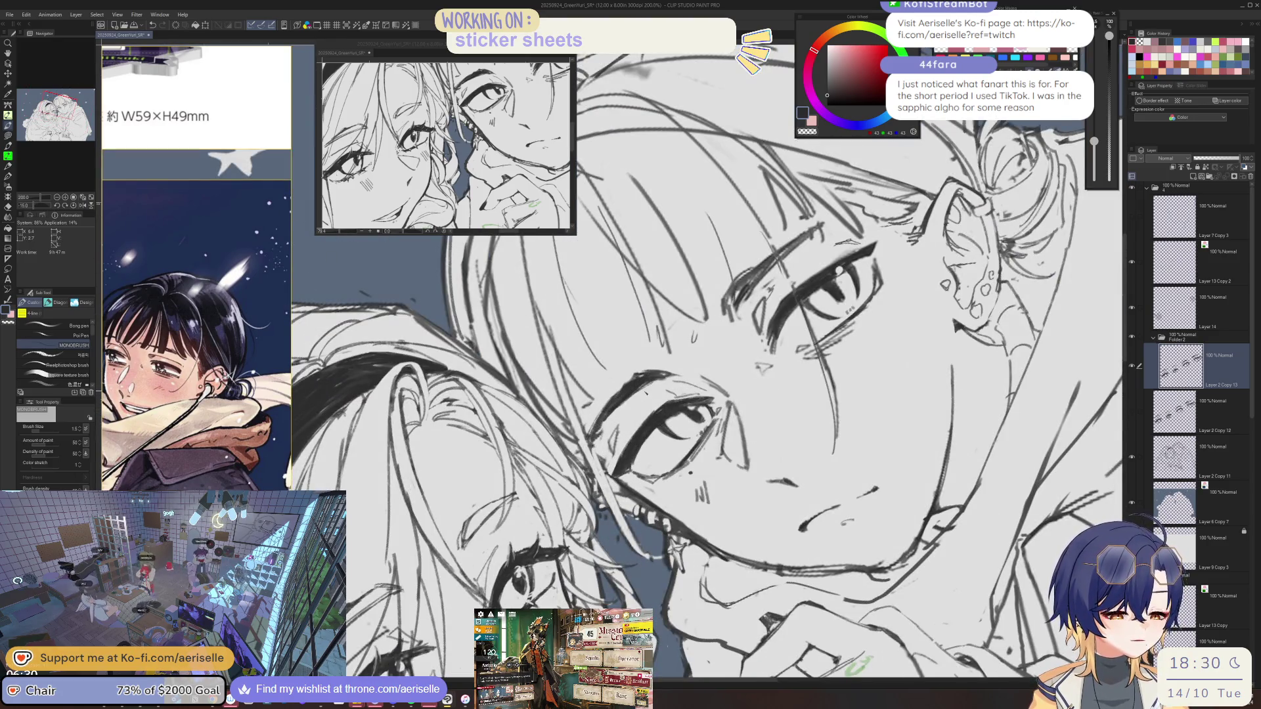
{"action": "key", "text": "ctrl+minus"}
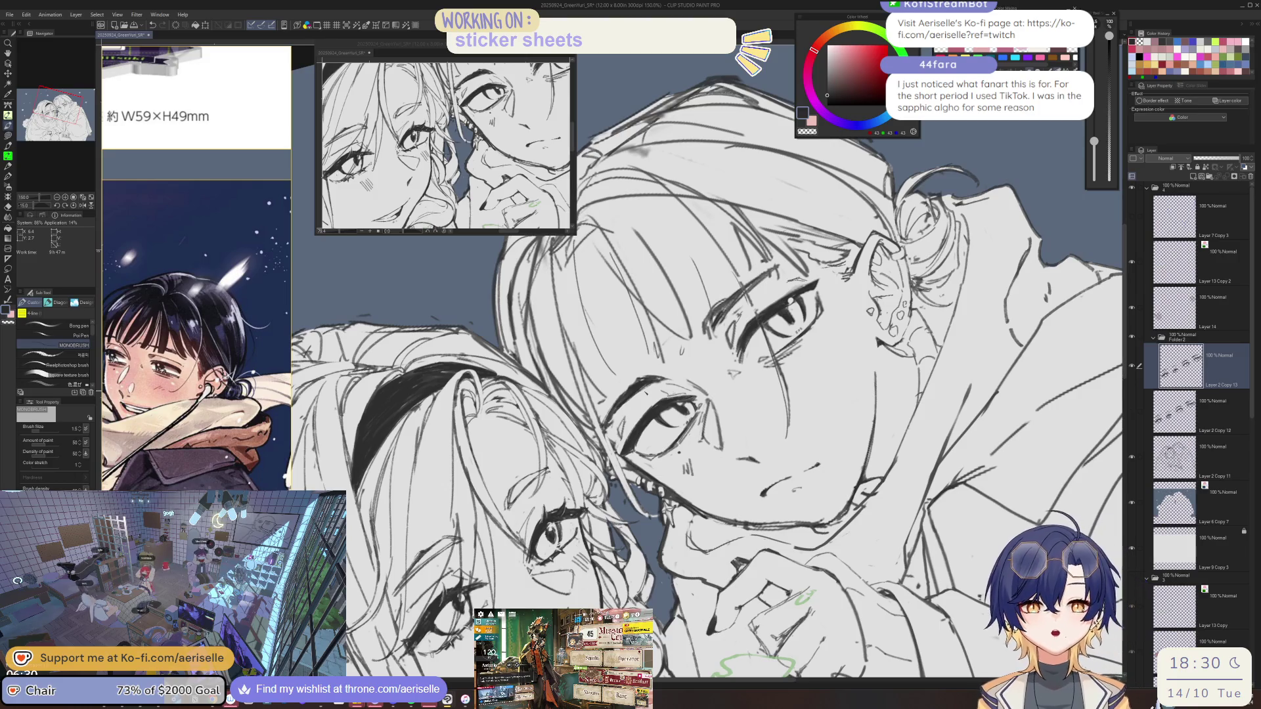
{"action": "key", "text": "ctrl+s"}
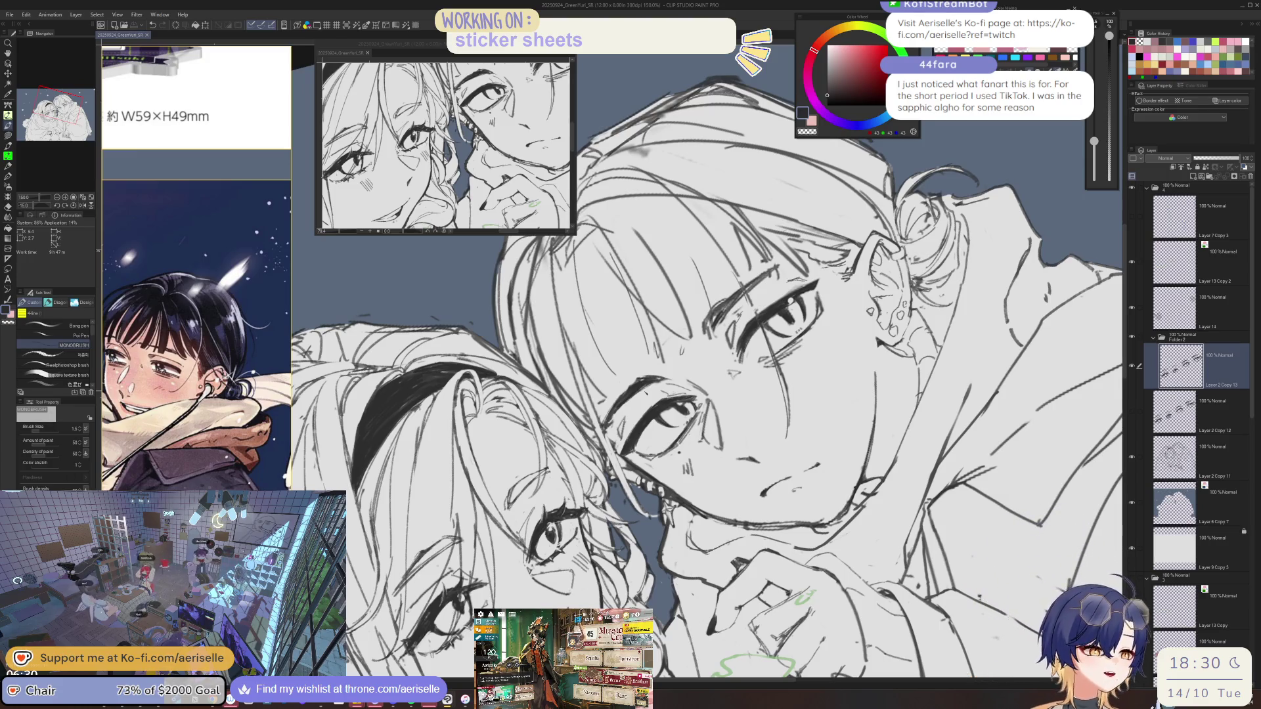
Mirror and rotate the canvas to check the faces, then zoom back in to erase.
{"action": "key", "text": "h"}
{"action": "key", "text": "minus"}
{"action": "key", "text": "e"}
{"action": "key", "text": "ctrl+minus"}
{"action": "key", "text": "ctrl+minus"}
{"action": "key", "text": "ctrl+minus"}
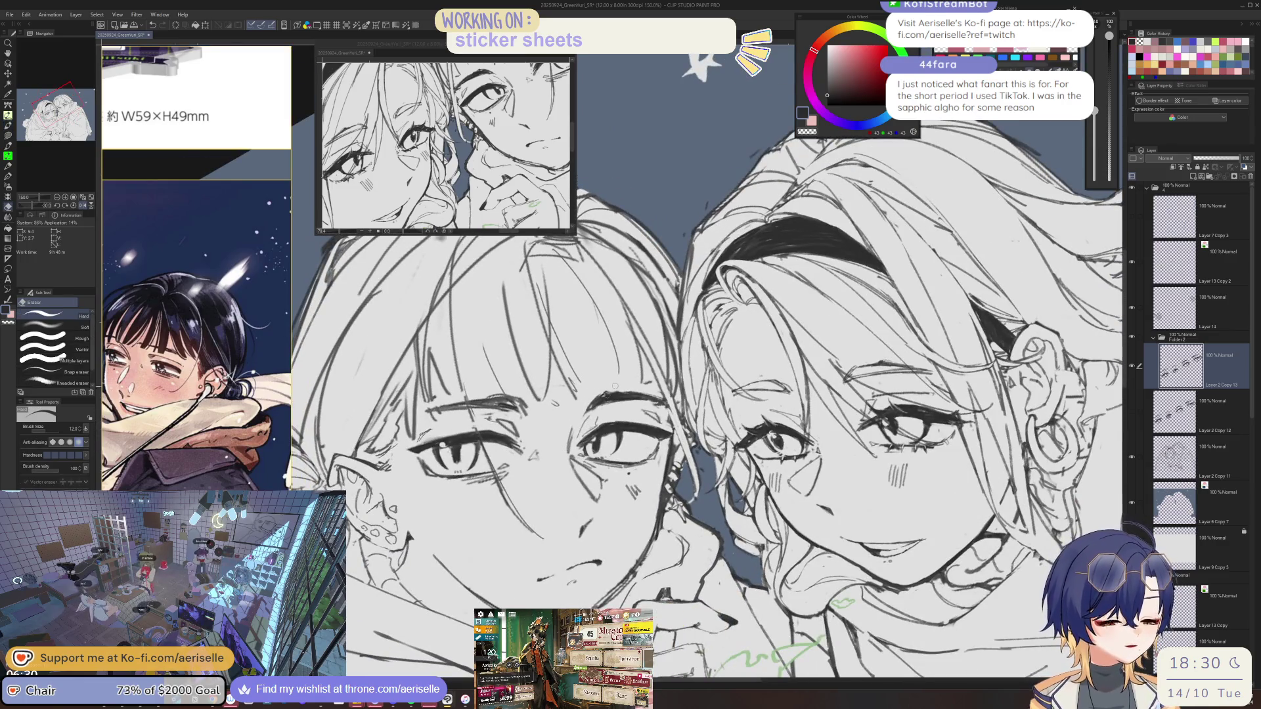
{"action": "key", "text": "equal"}
{"action": "key", "text": "equal"}
{"action": "key", "text": "h"}
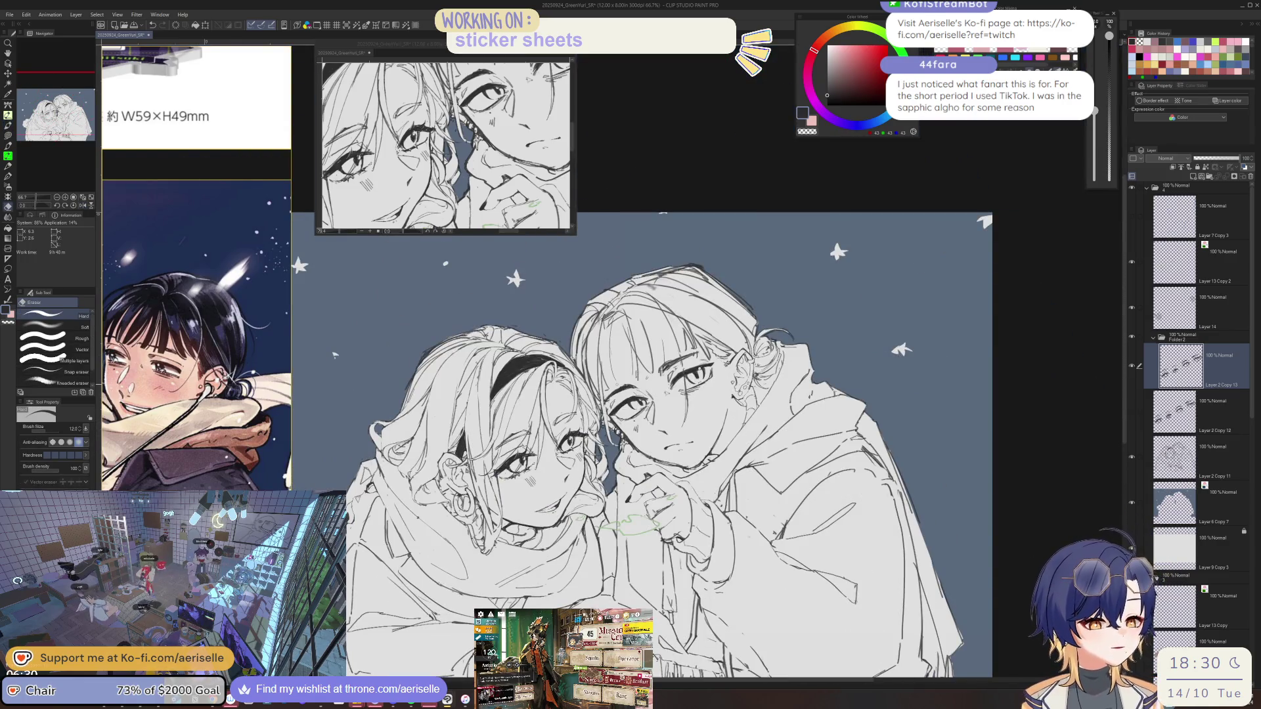
{"action": "key", "text": "minus"}
{"action": "key", "text": "minus"}
{"action": "key", "text": "ctrl+equal"}
{"action": "key", "text": "ctrl+equal"}
{"action": "key", "text": "ctrl+equal"}
{"action": "key", "text": "u"}
{"action": "key", "text": "e"}
Move to Layer 2 Copy 11 and resume touching up at 100% with the MONOBRUSH pen.
{"action": "key", "text": "alt+bracketleft"}
{"action": "key", "text": "alt+bracketleft"}
{"action": "key", "text": "ctrl+minus"}
{"action": "key", "text": "ctrl+minus"}
{"action": "key", "text": "ctrl+minus"}
{"action": "key", "text": "equal"}
{"action": "key", "text": "equal"}
{"action": "key", "text": "equal"}
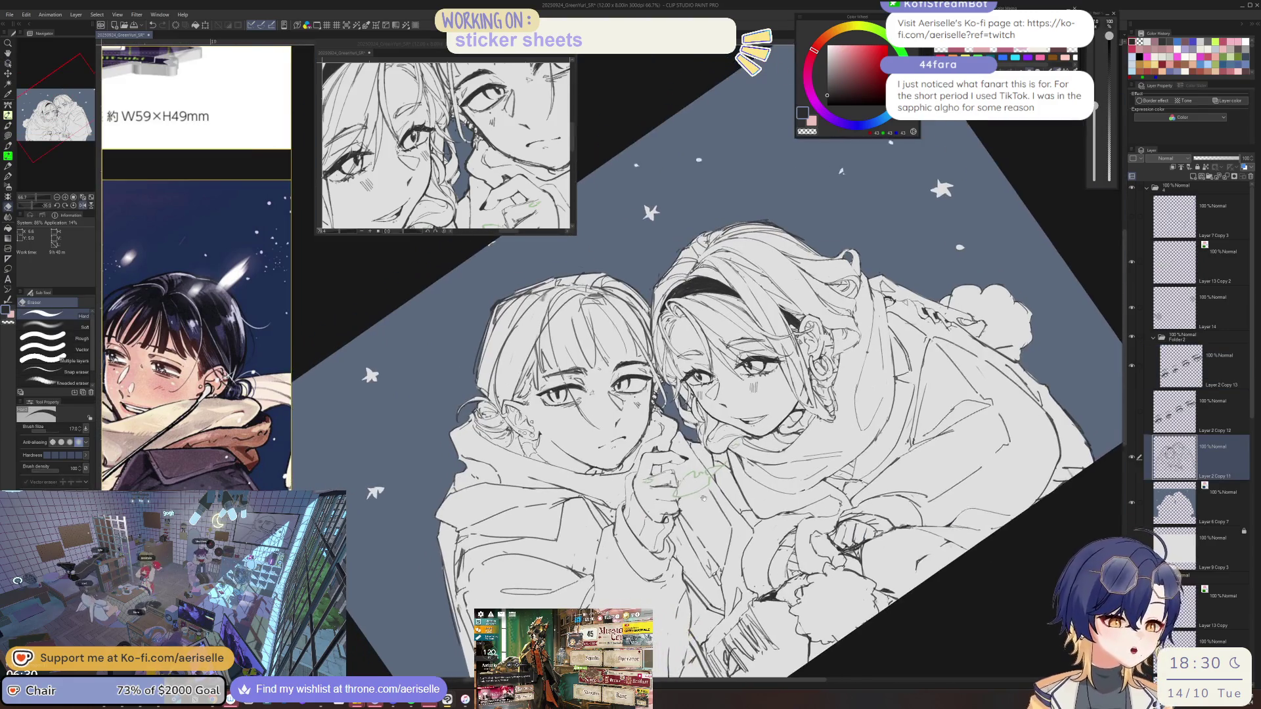
{"action": "key", "text": "ctrl+equal"}
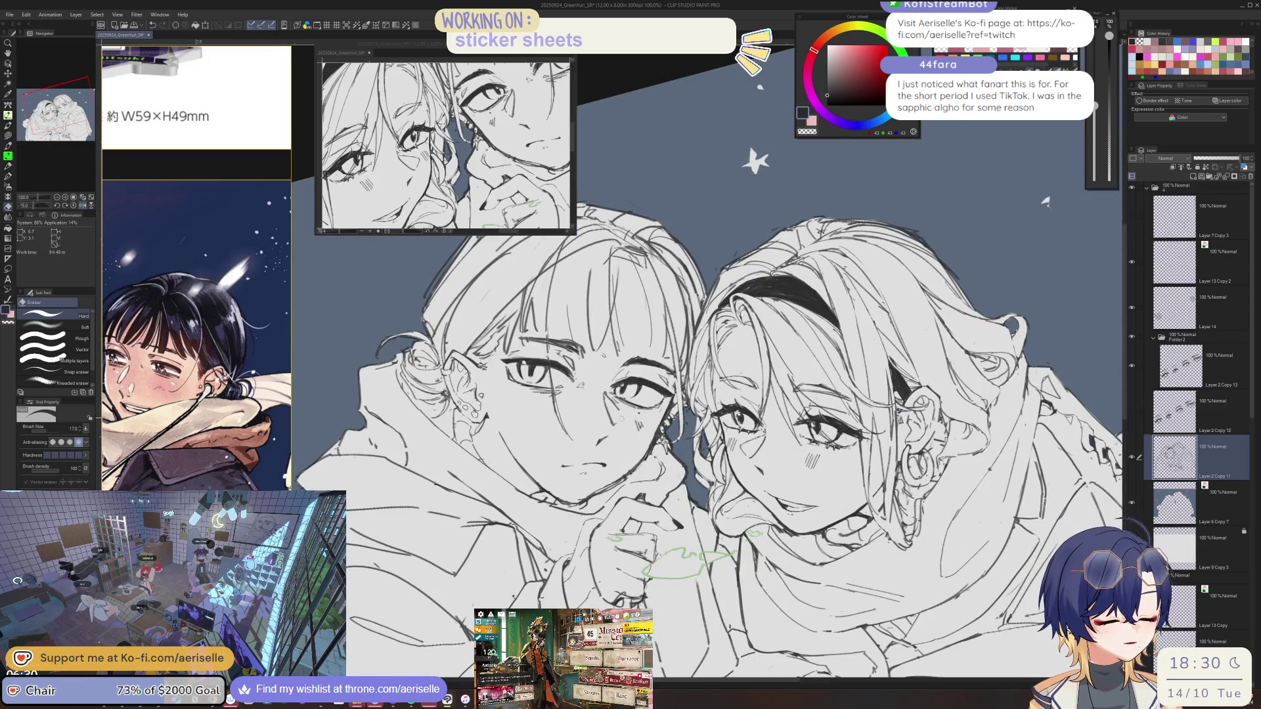
{"action": "key", "text": "p"}
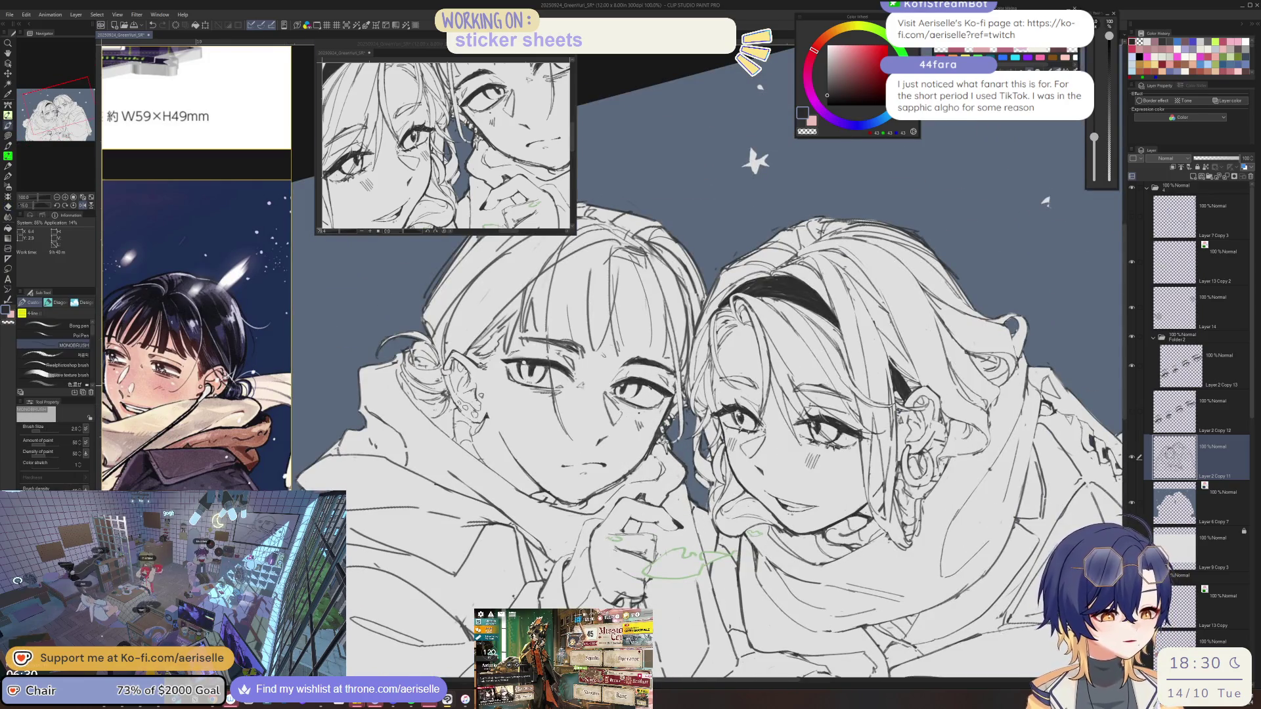
{"action": "key", "text": "h"}
{"action": "key", "text": "ctrl+minus"}
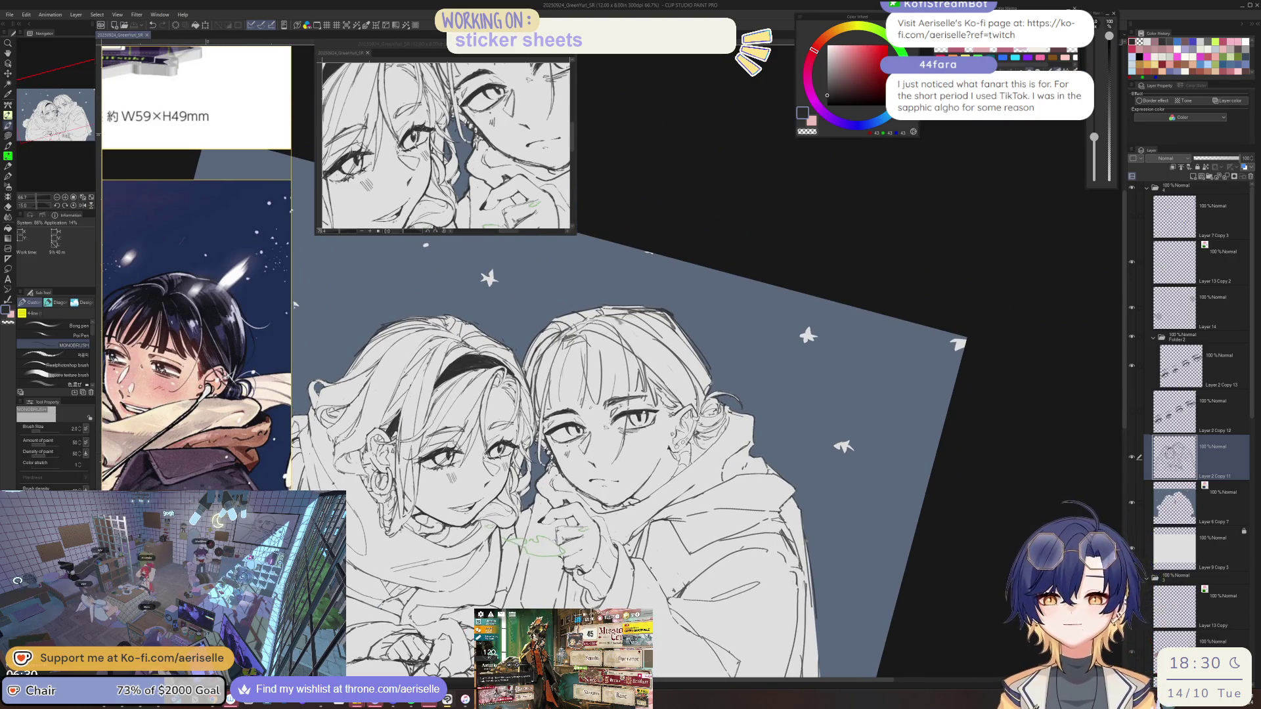
Scroll the reference board down to the large manga face close-up, then return to the canvas.
{"action": "scroll", "coordinate": [213, 426], "scroll_direction": "down", "scroll_amount": 10}
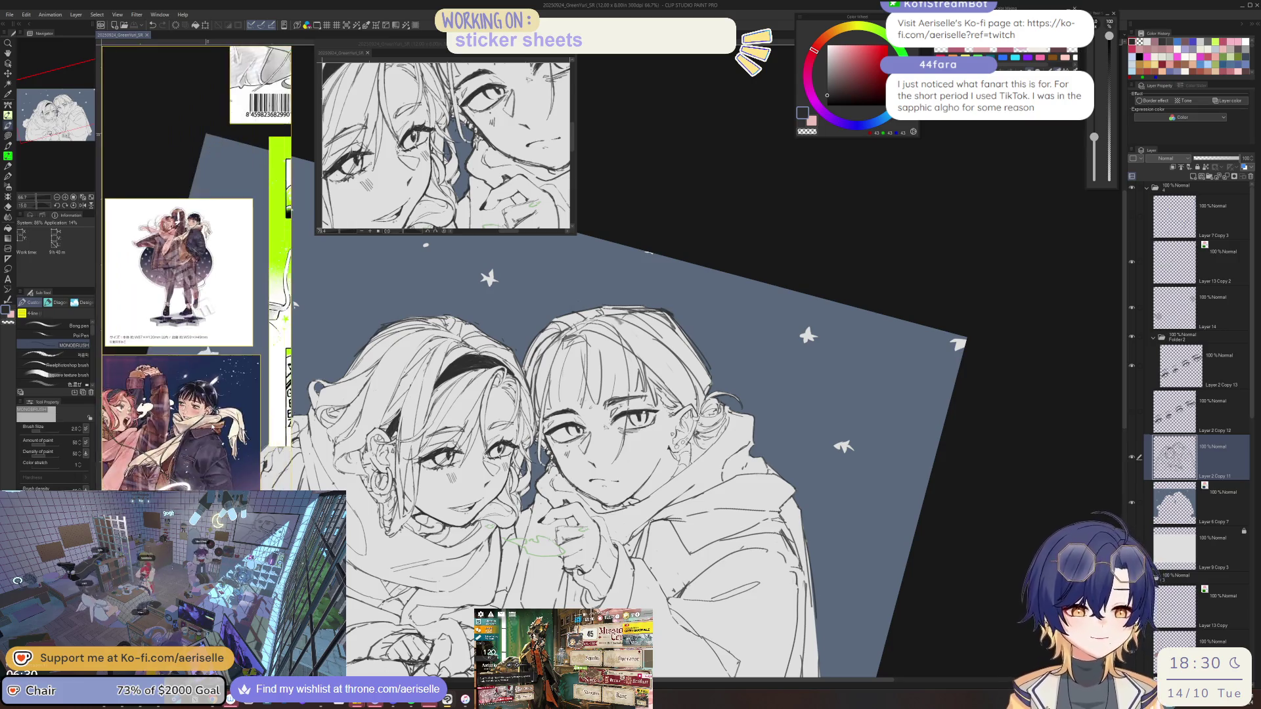
{"action": "scroll", "coordinate": [232, 199], "scroll_direction": "down", "scroll_amount": 5}
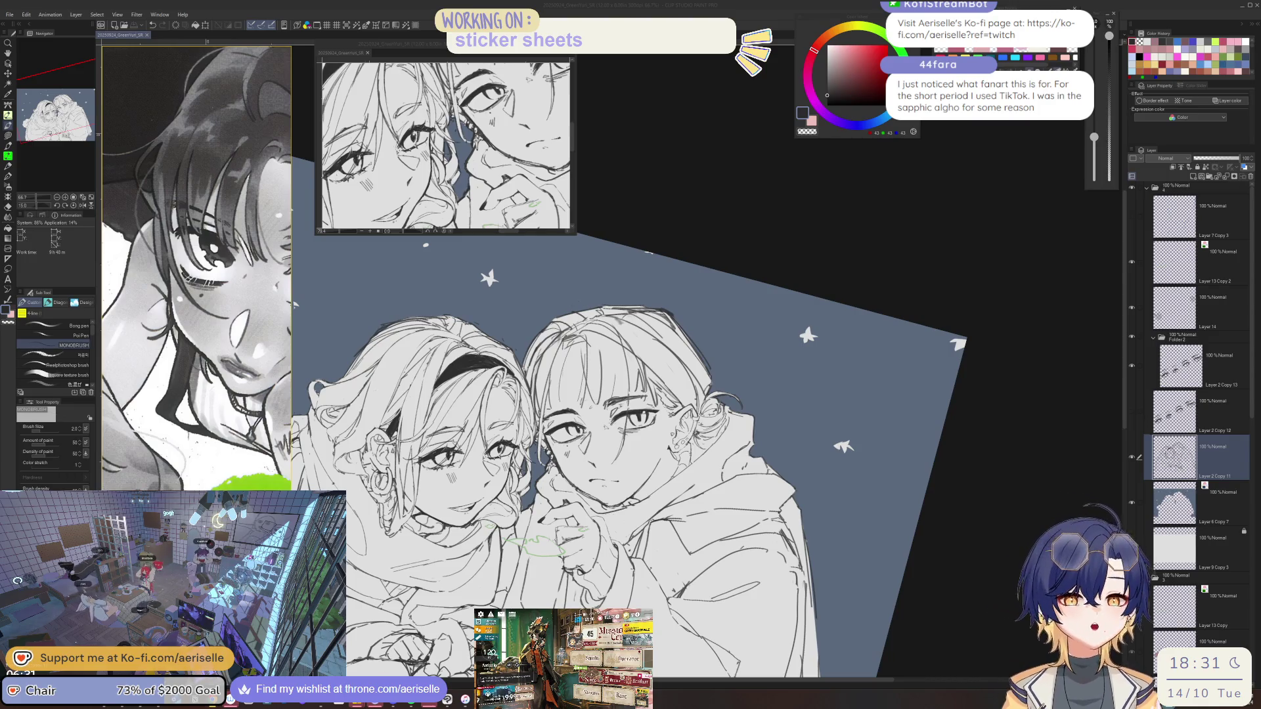
{"action": "left_click", "coordinate": [1170, 442]}
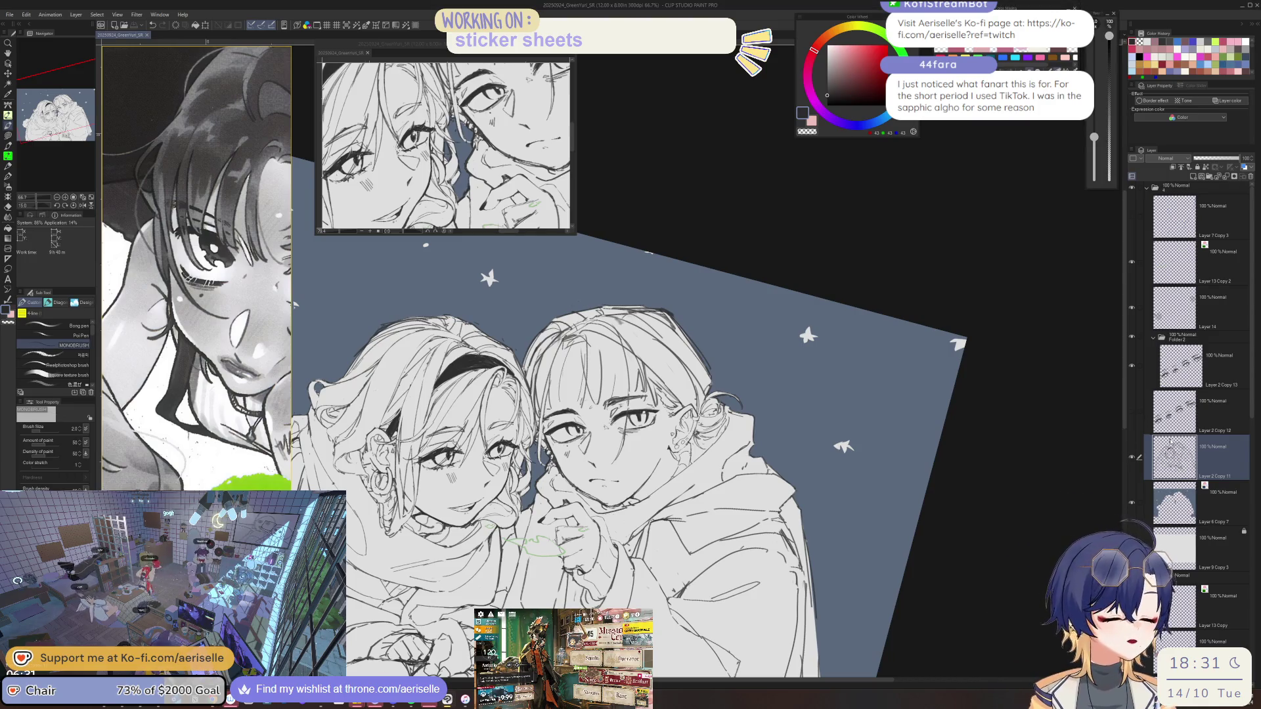
Tilt the view onto both faces and fix hair lines, alternating Eraser and MONOBRUSH pen.
{"action": "scroll", "coordinate": [558, 322], "scroll_direction": "up", "scroll_amount": 3}
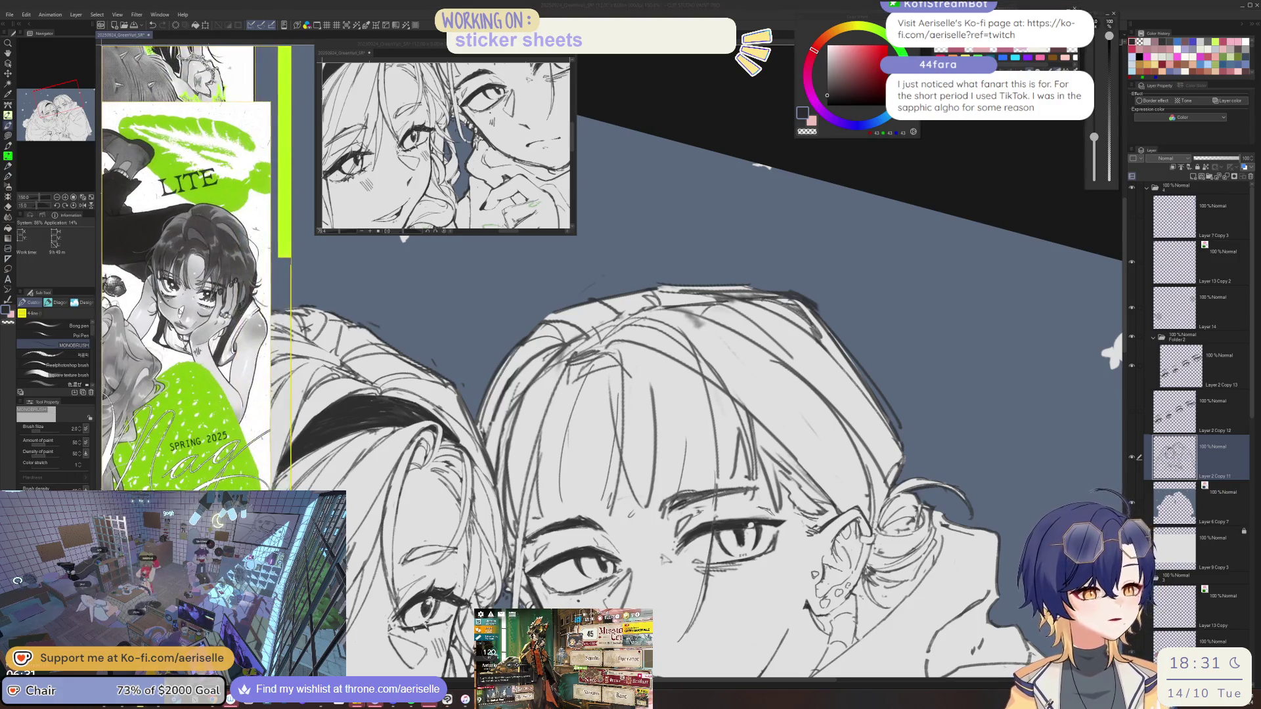
{"action": "left_click_drag", "start_coordinate": [686, 361], "coordinate": [611, 345]}
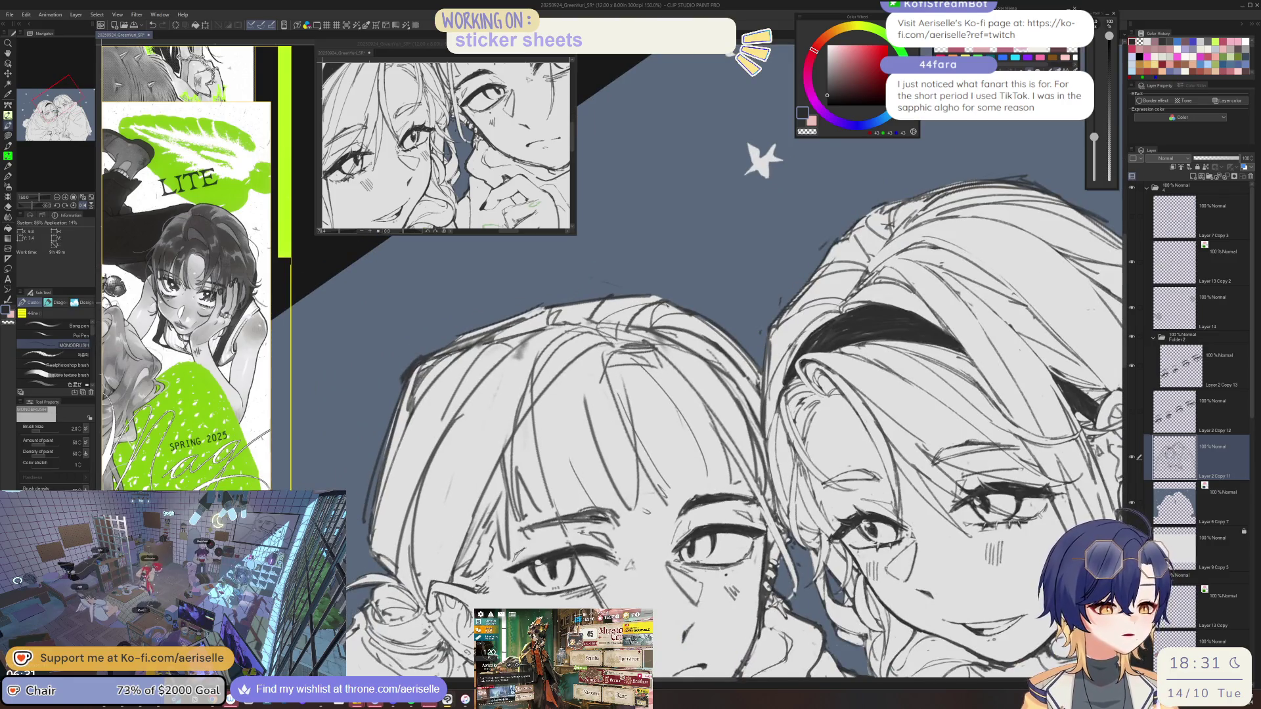
{"action": "key", "text": "e"}
{"action": "left_click_drag", "start_coordinate": [648, 313], "coordinate": [670, 297]}
{"action": "key", "text": "b"}
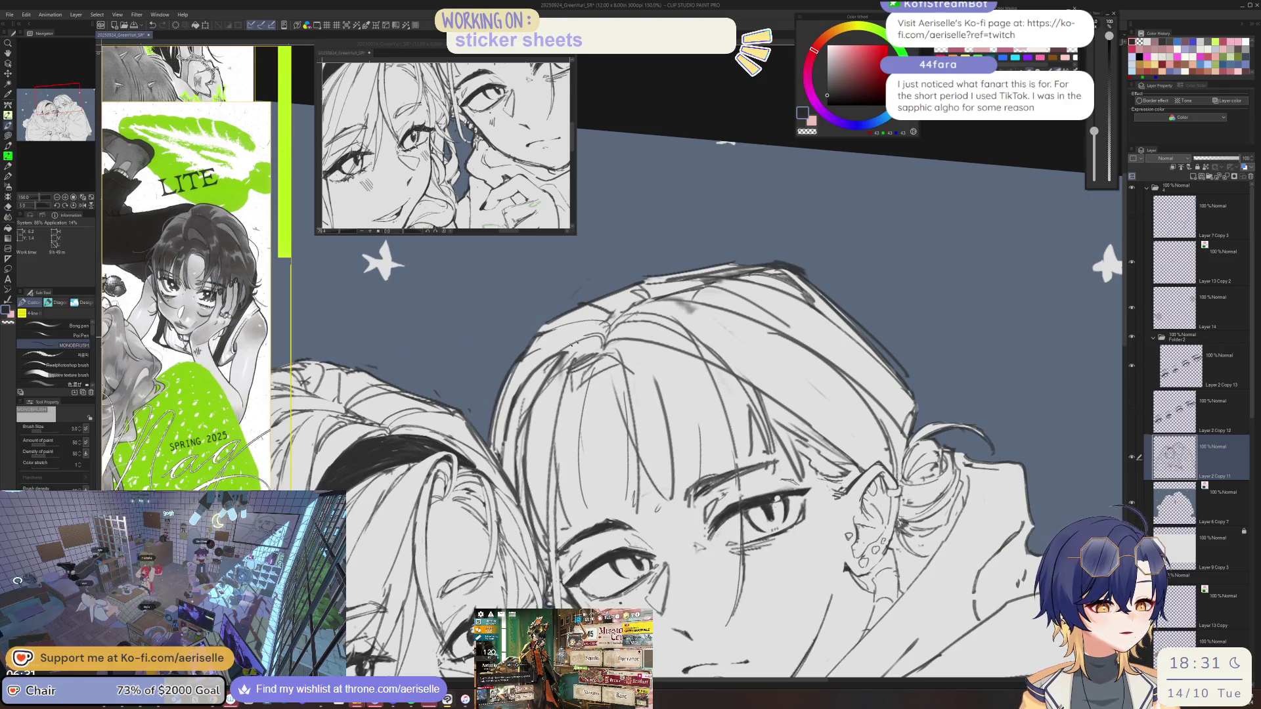
{"action": "key", "text": "e"}
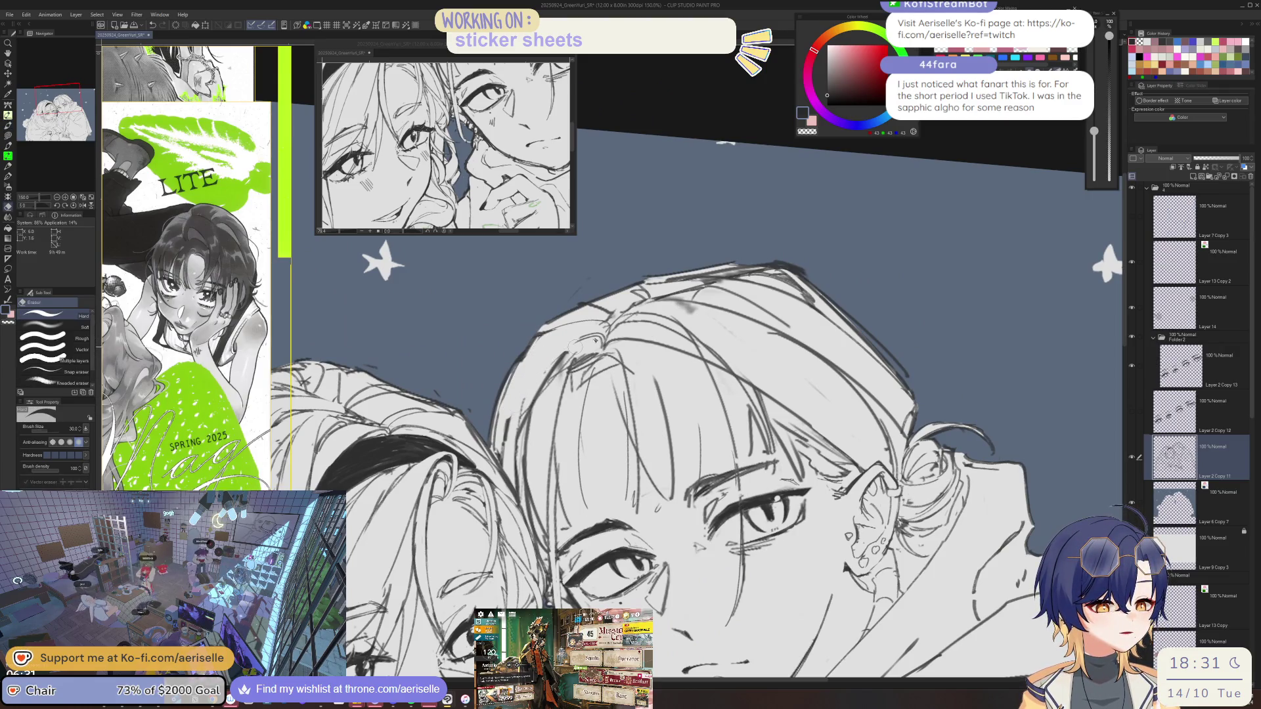
{"action": "key", "text": "b"}
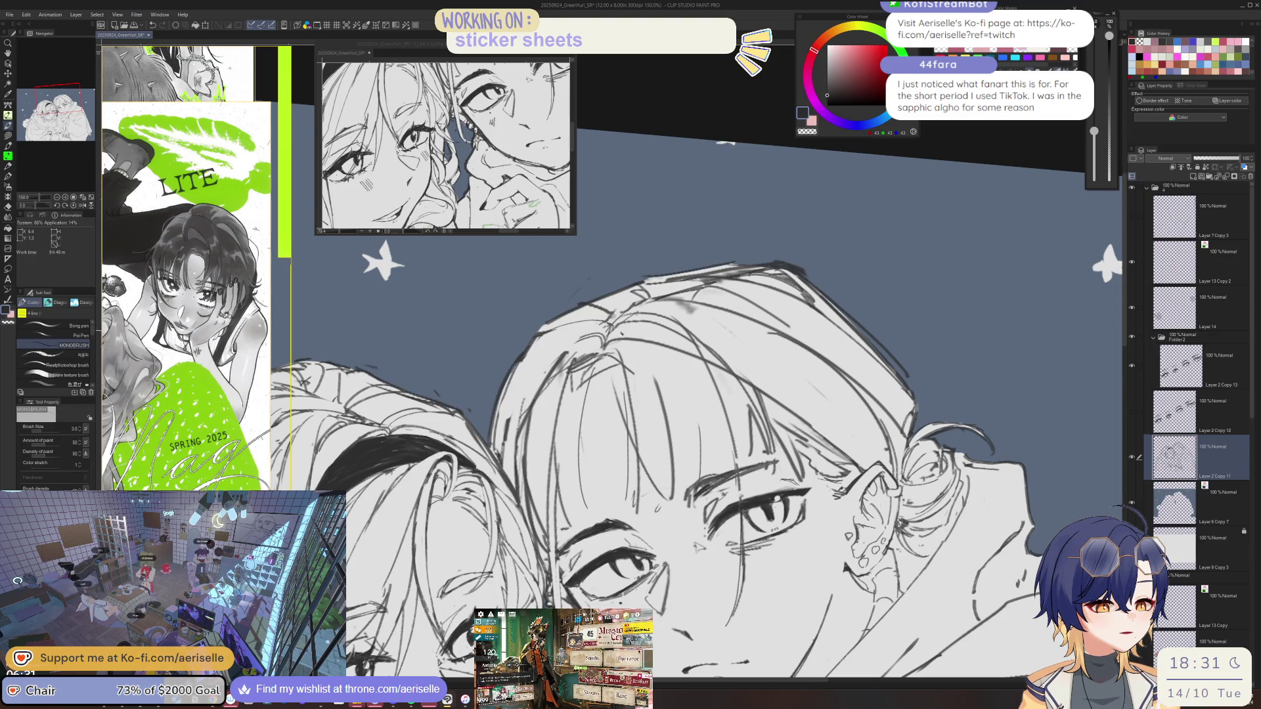
{"action": "key", "text": "e"}
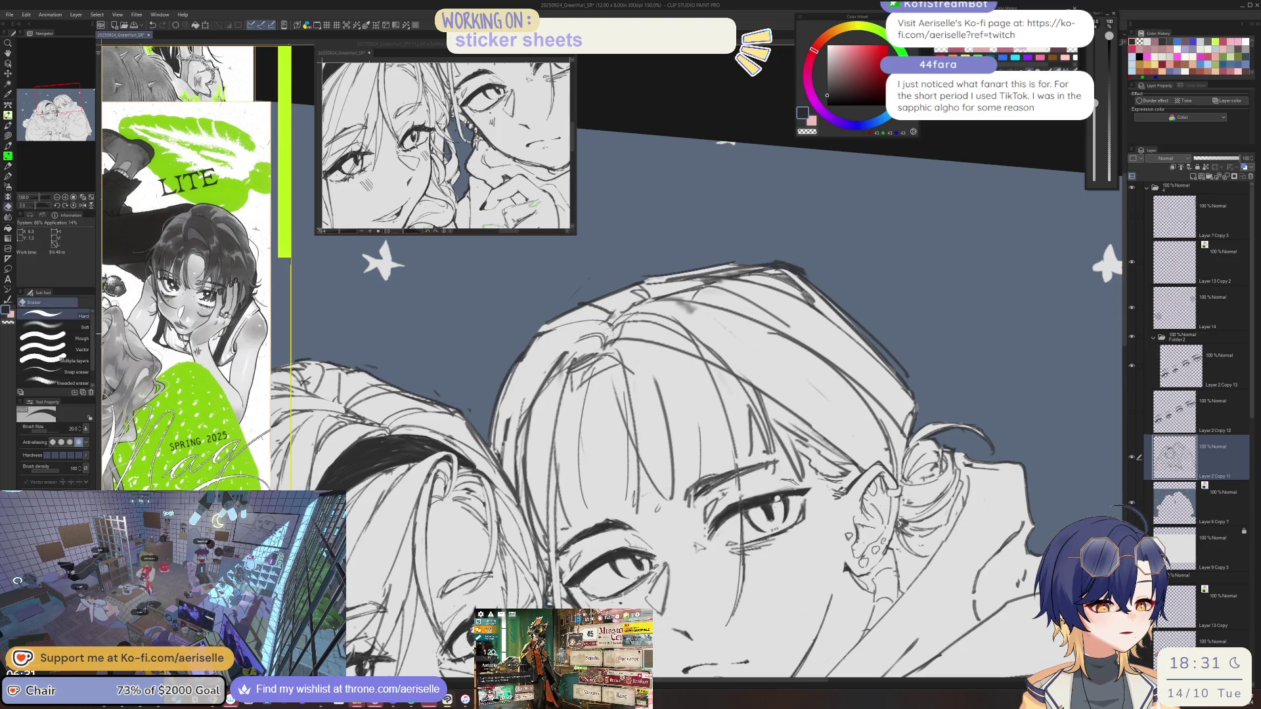
{"action": "key", "text": "b"}
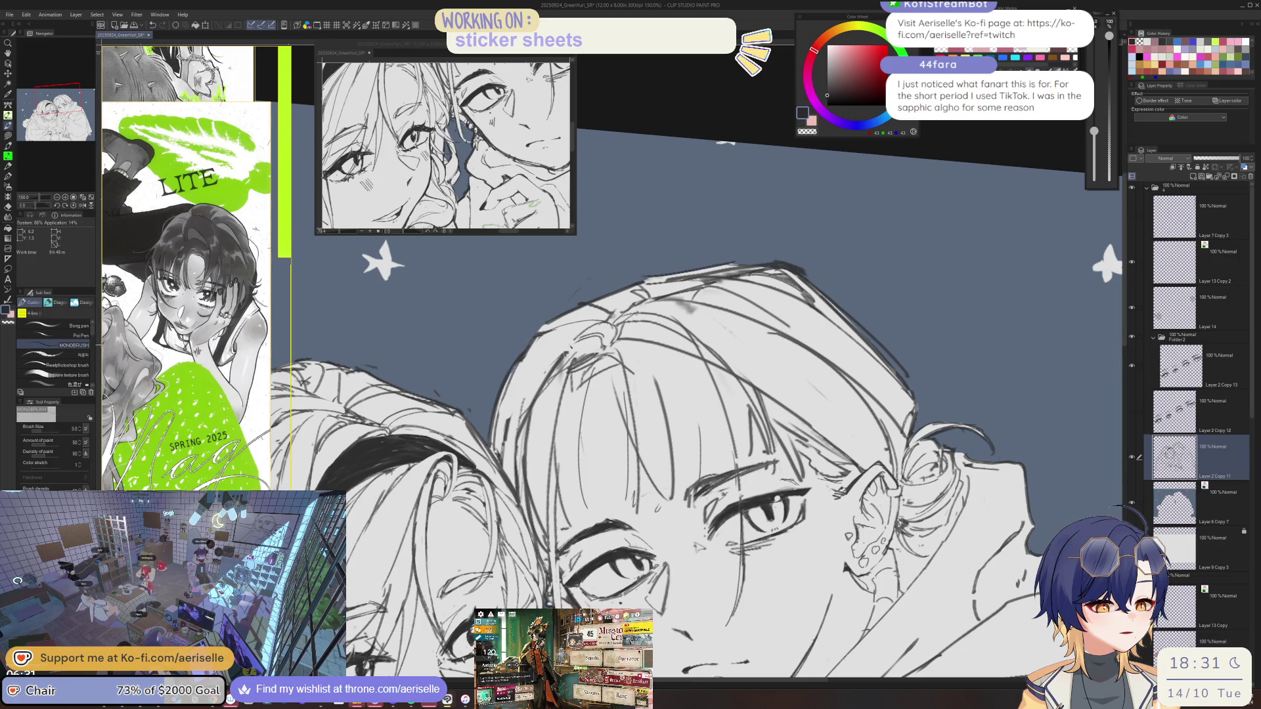
Zoom out, save the drawing, and fit the whole illustration in the Sub View.
{"action": "key", "text": "ctrl+minus"}
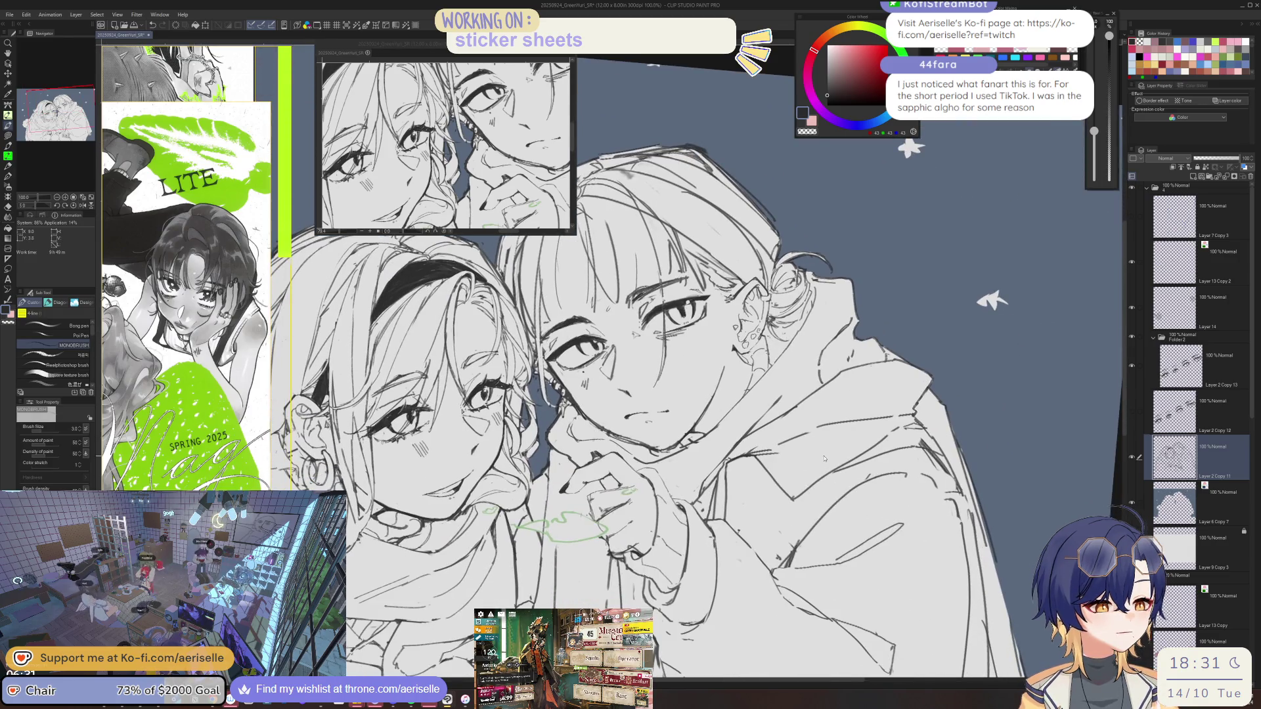
{"action": "key", "text": "ctrl+s"}
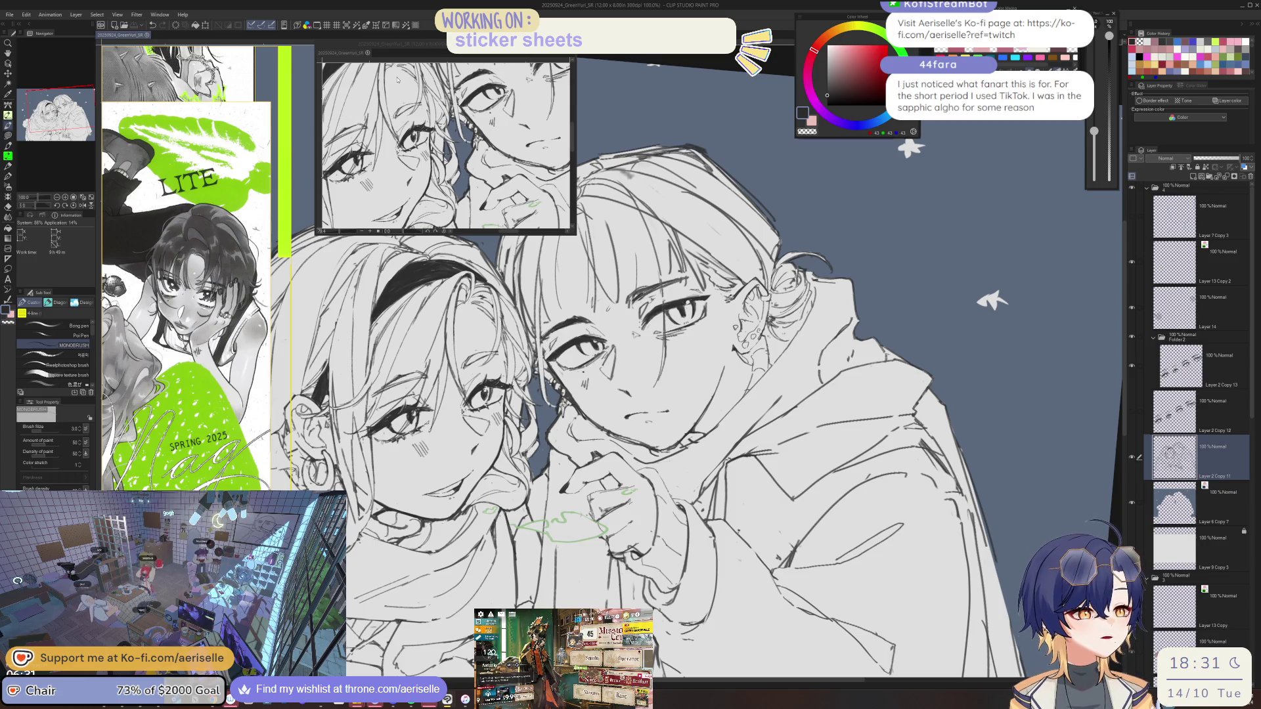
{"action": "left_click", "coordinate": [91, 199]}
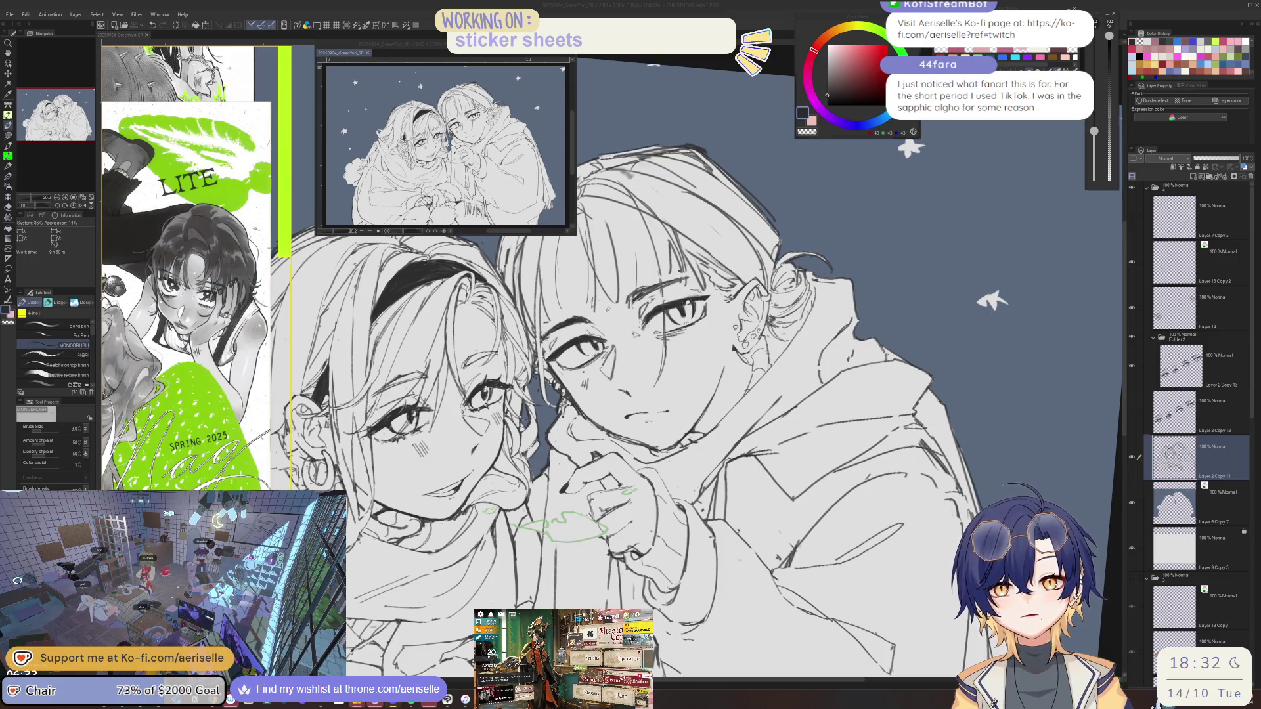
Return to the drawing and rework the hair lines, alternating eraser and MONOBRUSH pen.
{"action": "key", "text": "alt+Tab"}
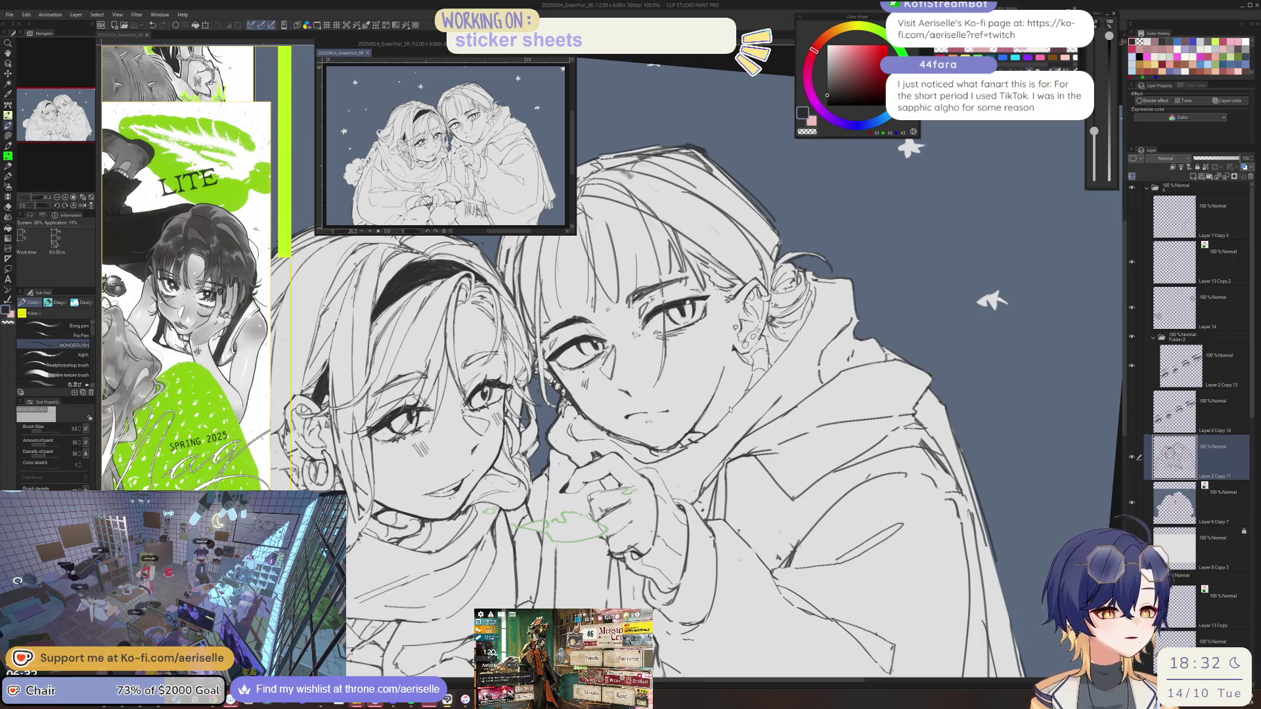
{"action": "scroll", "coordinate": [740, 407], "scroll_direction": "up", "scroll_amount": 2}
{"action": "key", "text": "o"}
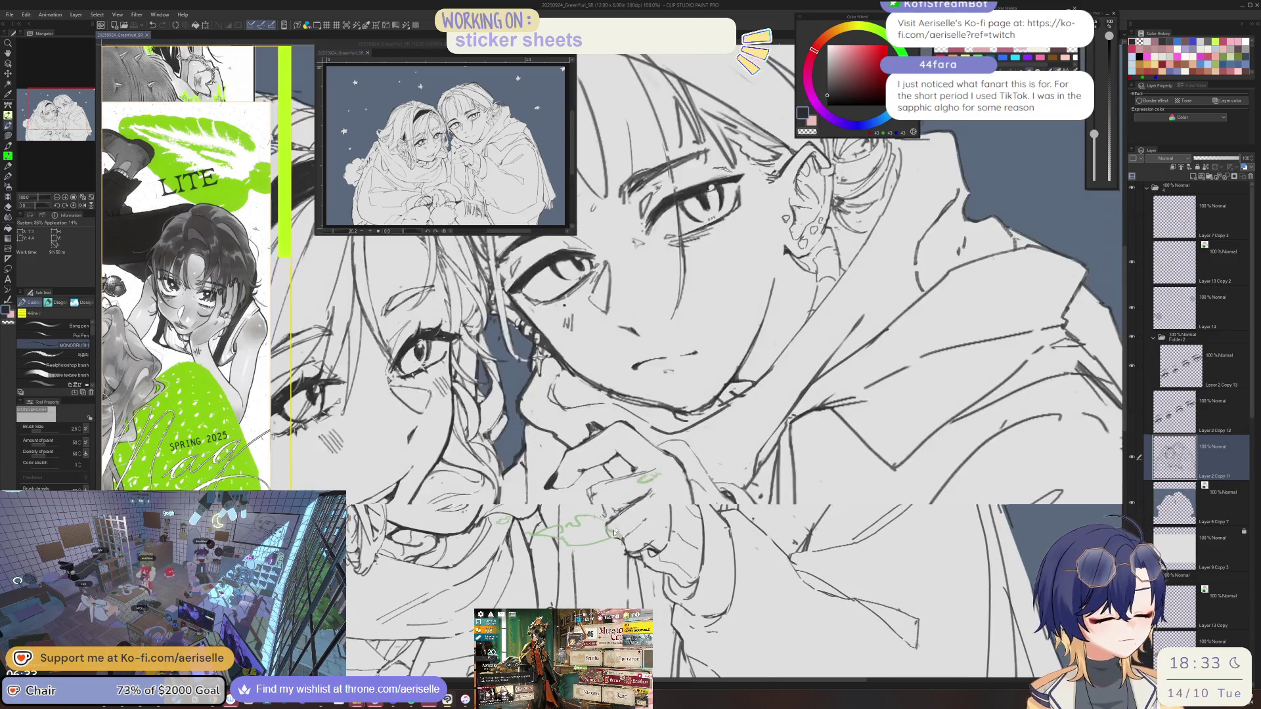
{"action": "key", "text": "e"}
{"action": "scroll", "coordinate": [610, 539], "scroll_direction": "down", "scroll_amount": 2}
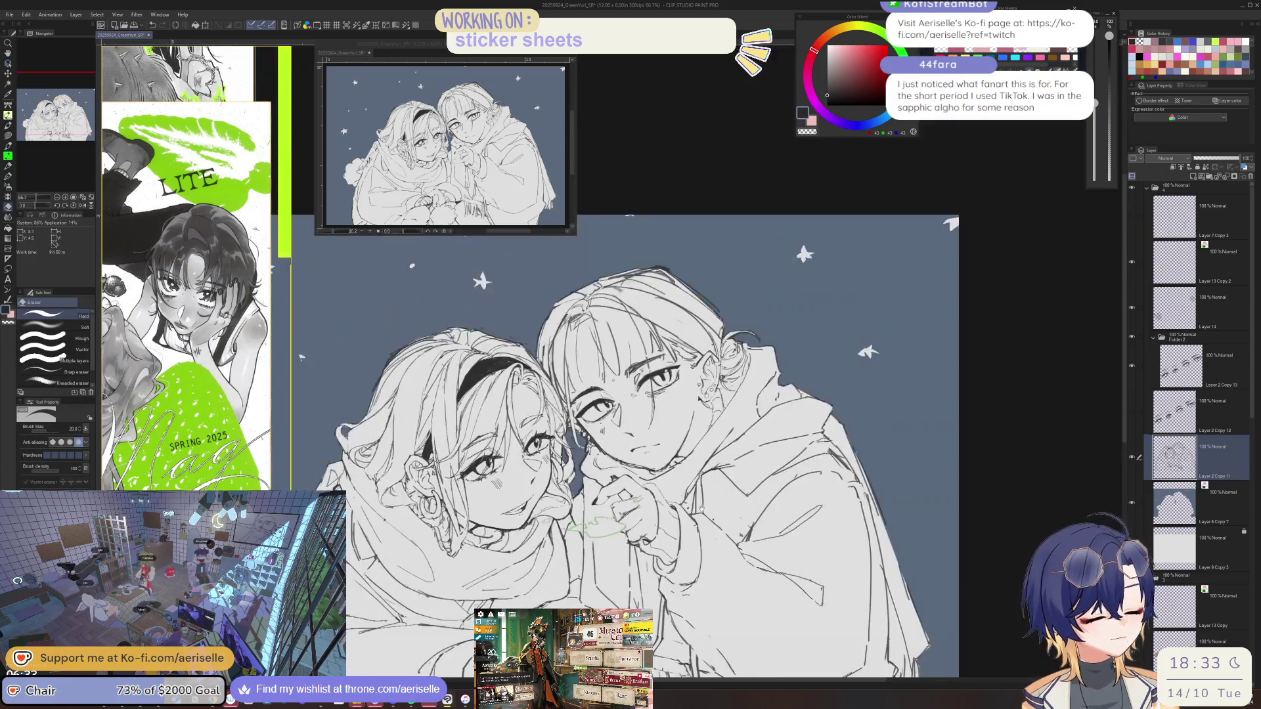
{"action": "scroll", "coordinate": [593, 395], "scroll_direction": "up", "scroll_amount": 3}
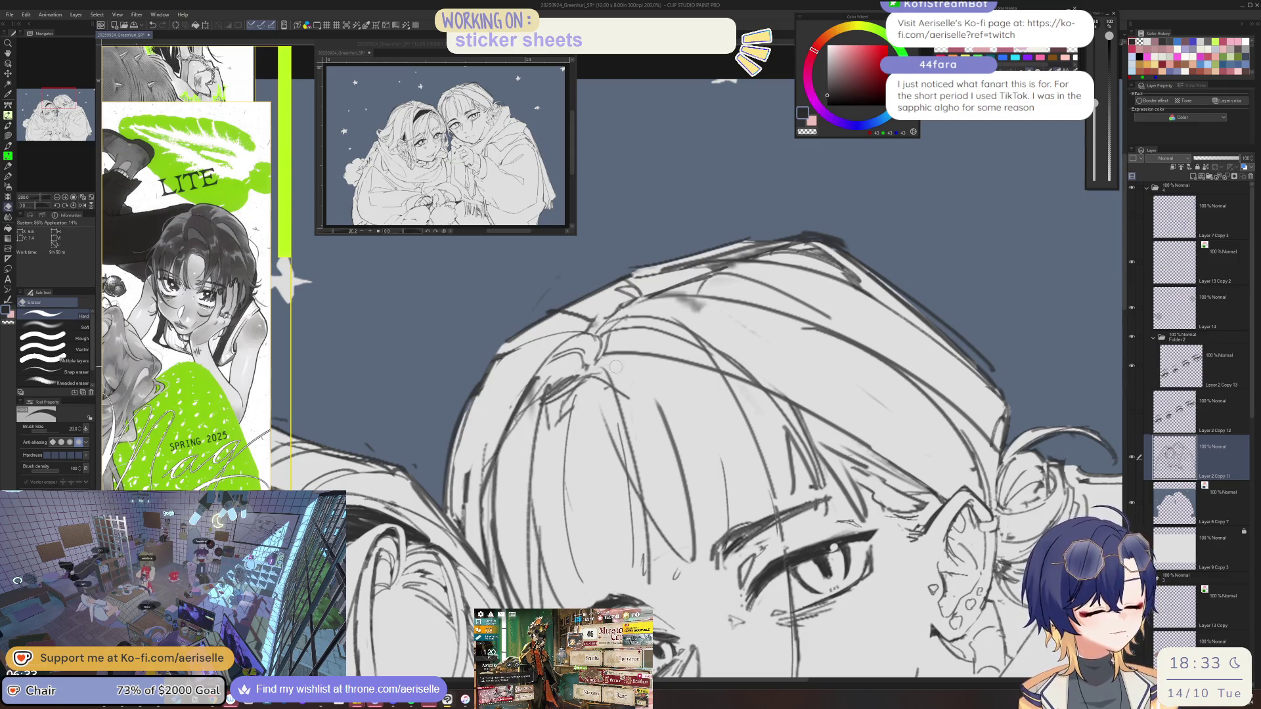
{"action": "key", "text": "p"}
{"action": "scroll", "coordinate": [615, 366], "scroll_direction": "down", "scroll_amount": 3}
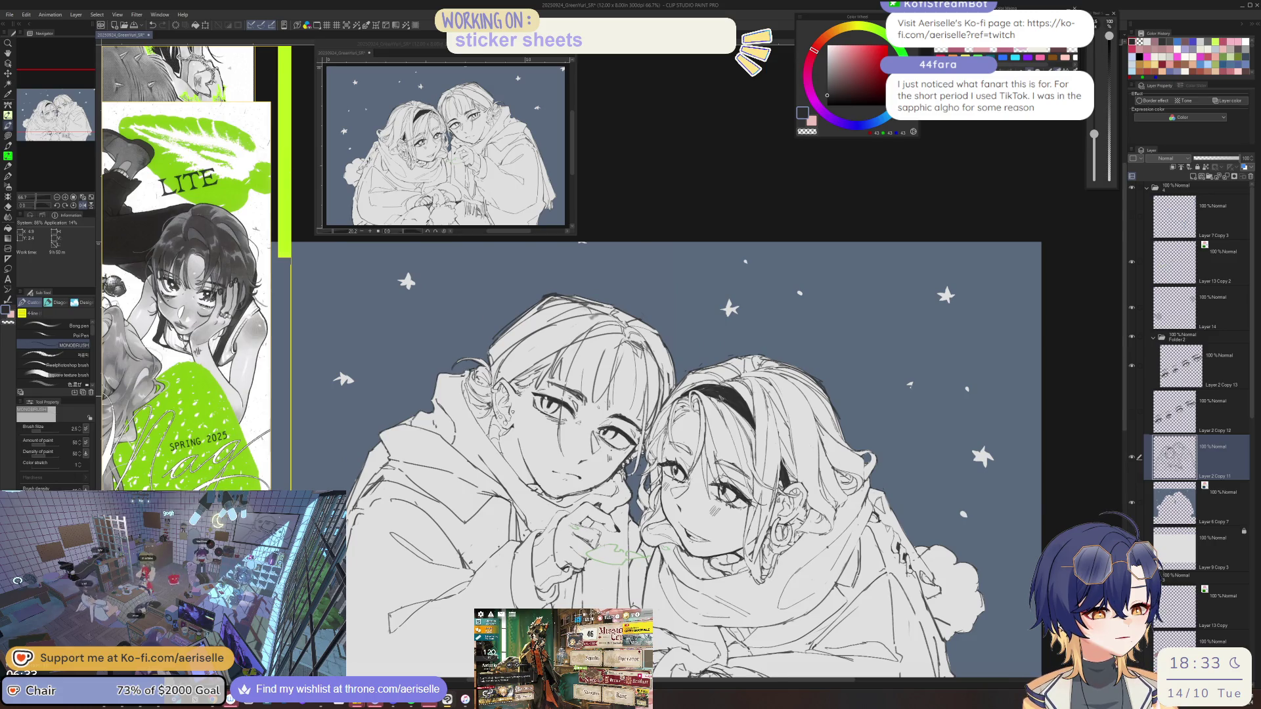
{"action": "scroll", "coordinate": [666, 459], "scroll_direction": "up", "scroll_amount": 2}
Mirror the view to check proportions, clean up with Eraser (Hard), and re-zoom on the faces.
{"action": "key", "text": "minus"}
{"action": "key", "text": "minus"}
{"action": "key", "text": "e"}
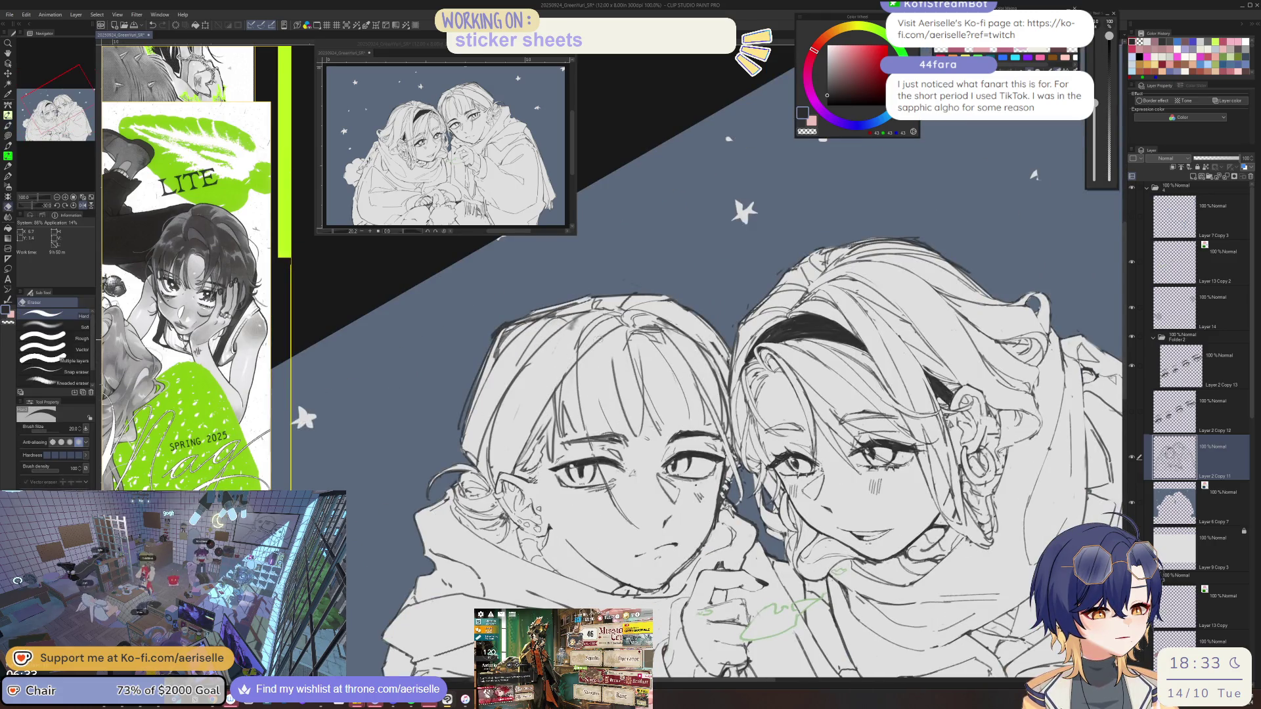
{"action": "key", "text": "p"}
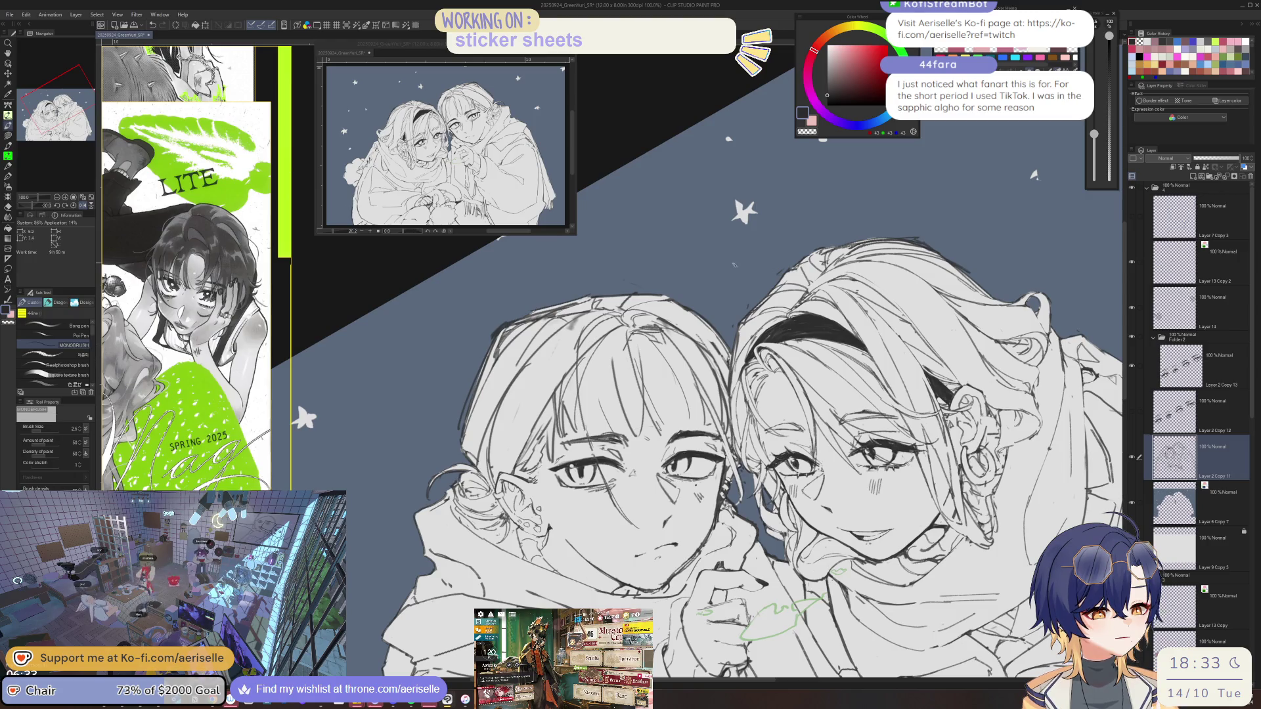
{"action": "key", "text": "h"}
{"action": "key", "text": "e"}
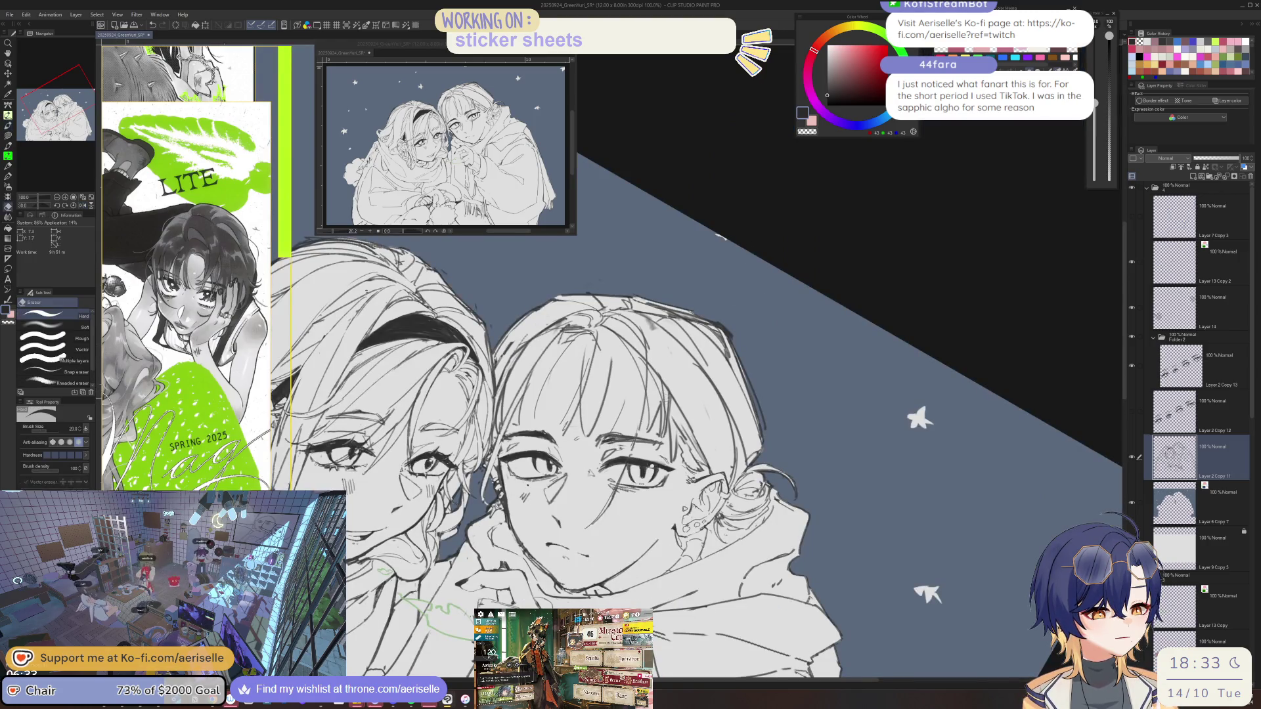
{"action": "key", "text": "ctrl+0"}
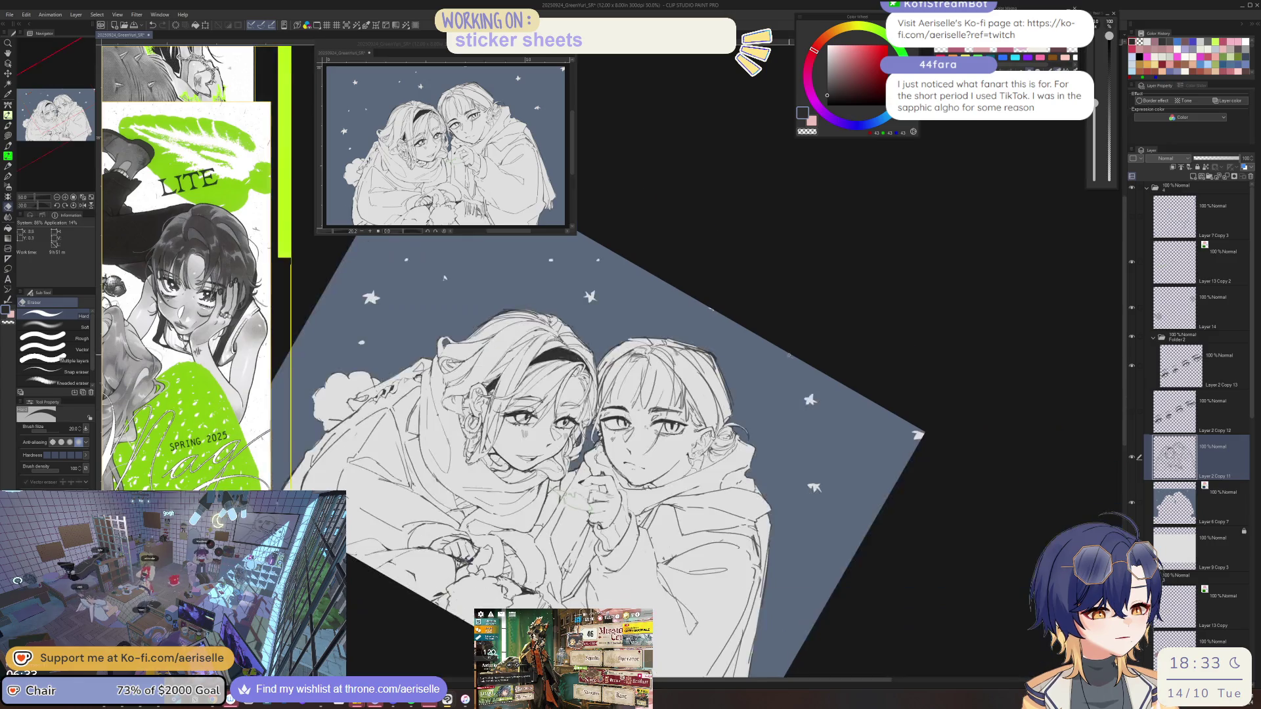
{"action": "key", "text": "ctrl+shift+0"}
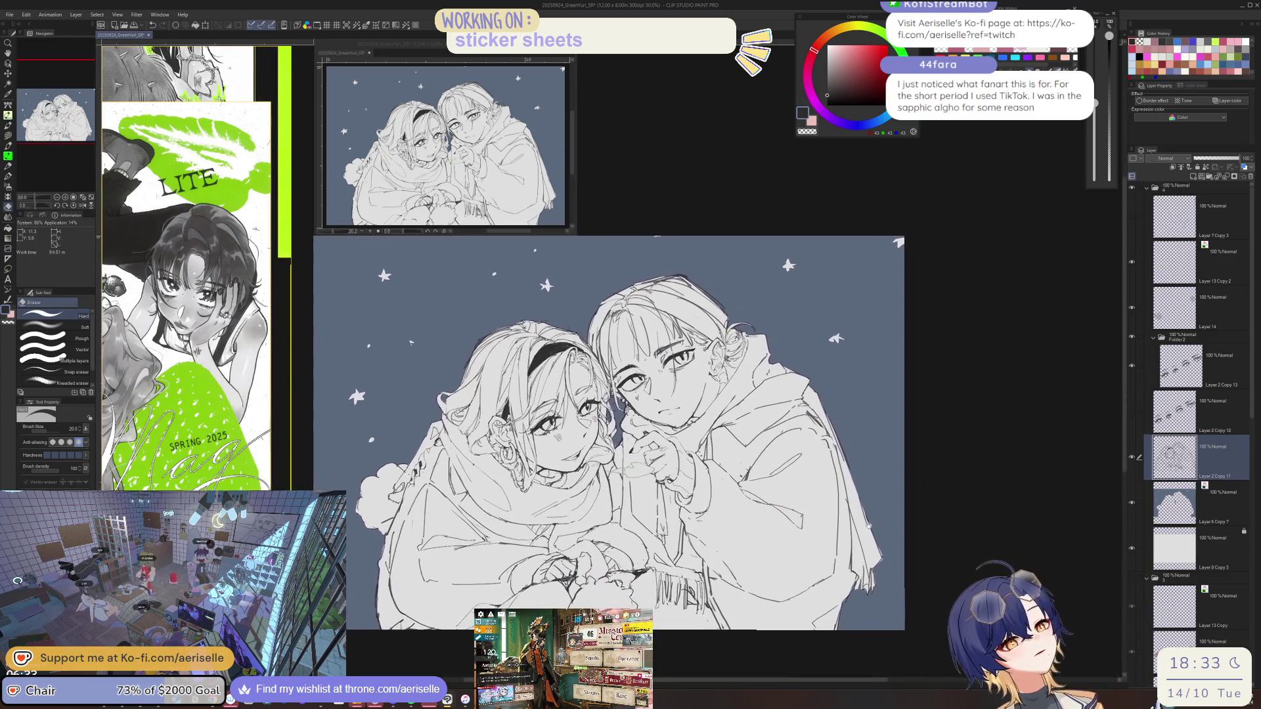
{"action": "key", "text": "ctrl+alt+0"}
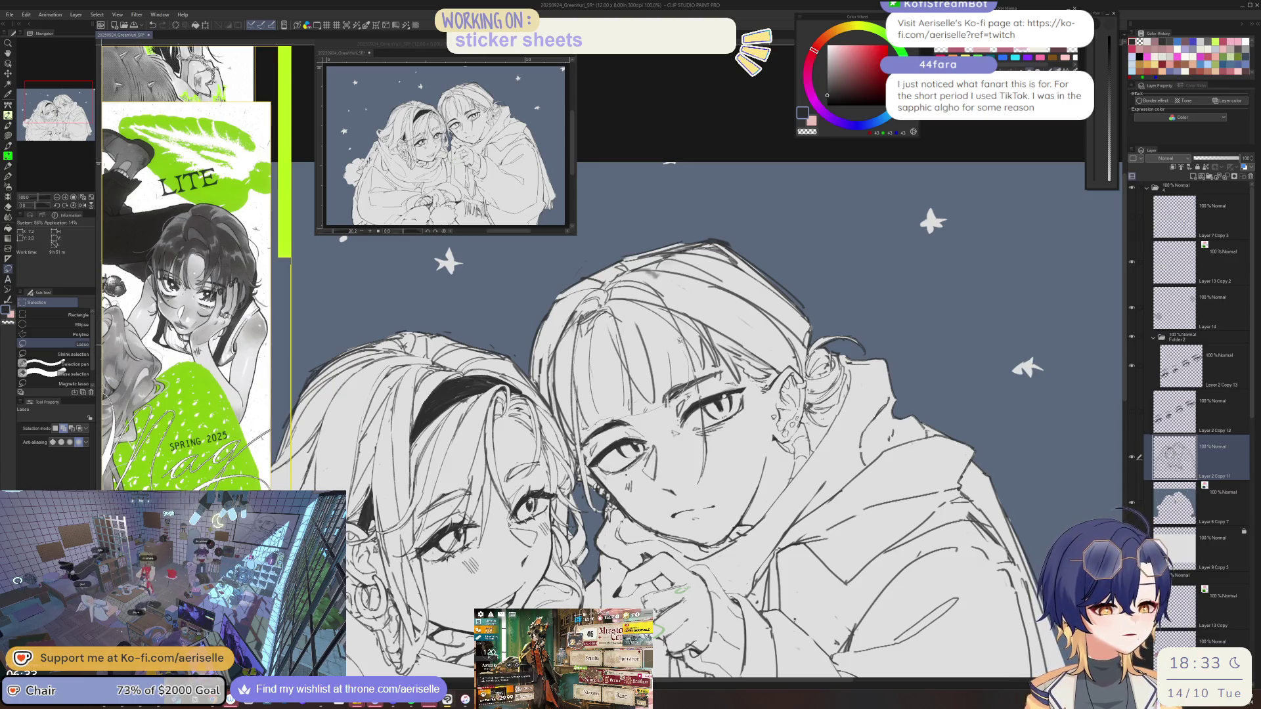
Lasso-select part of the face and start scaling and rotating it.
{"action": "left_click_drag", "start_coordinate": [630, 305], "coordinate": [656, 409]}
{"action": "key", "text": "k"}
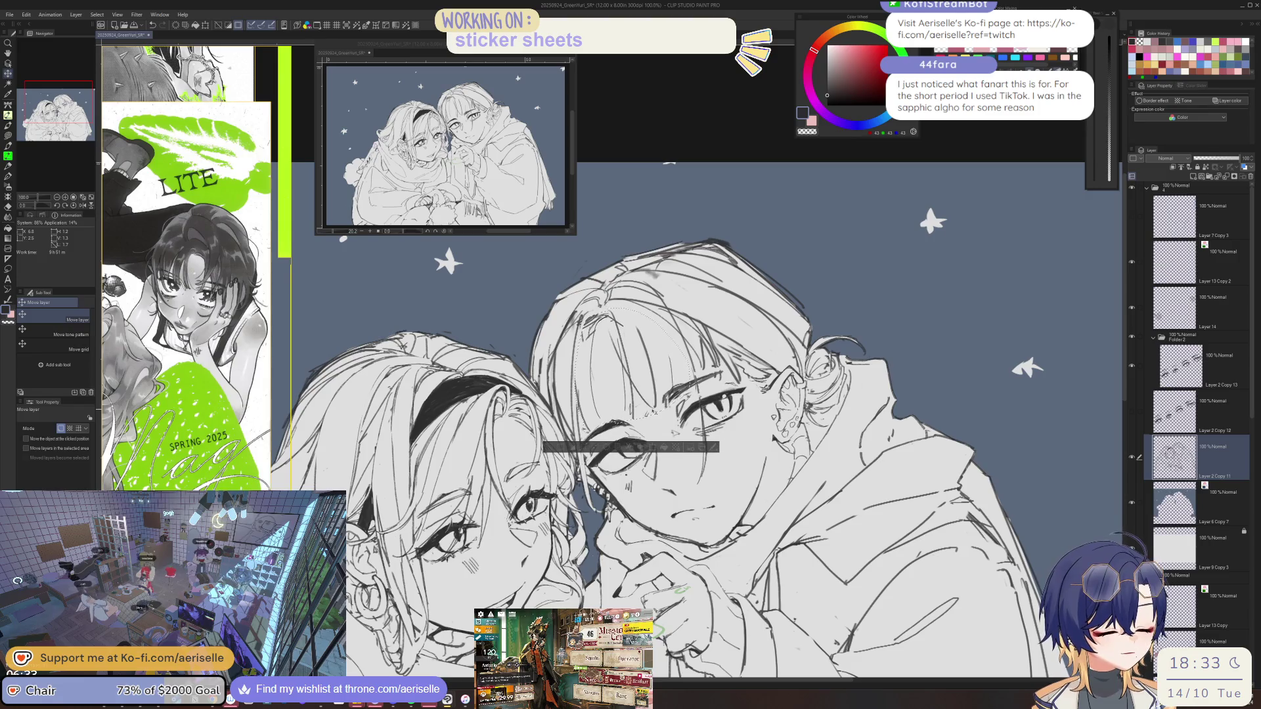
{"action": "key", "text": "ctrl+t"}
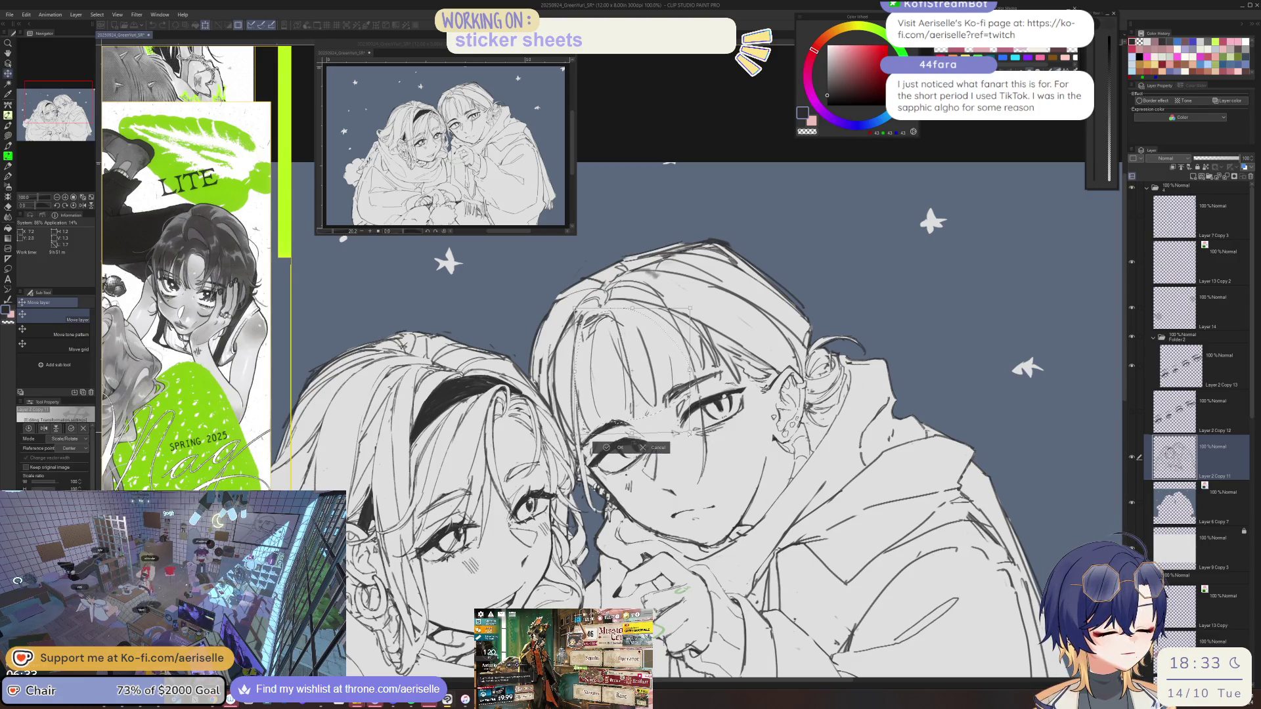
{"action": "key", "text": "h"}
{"action": "key", "text": "minus"}
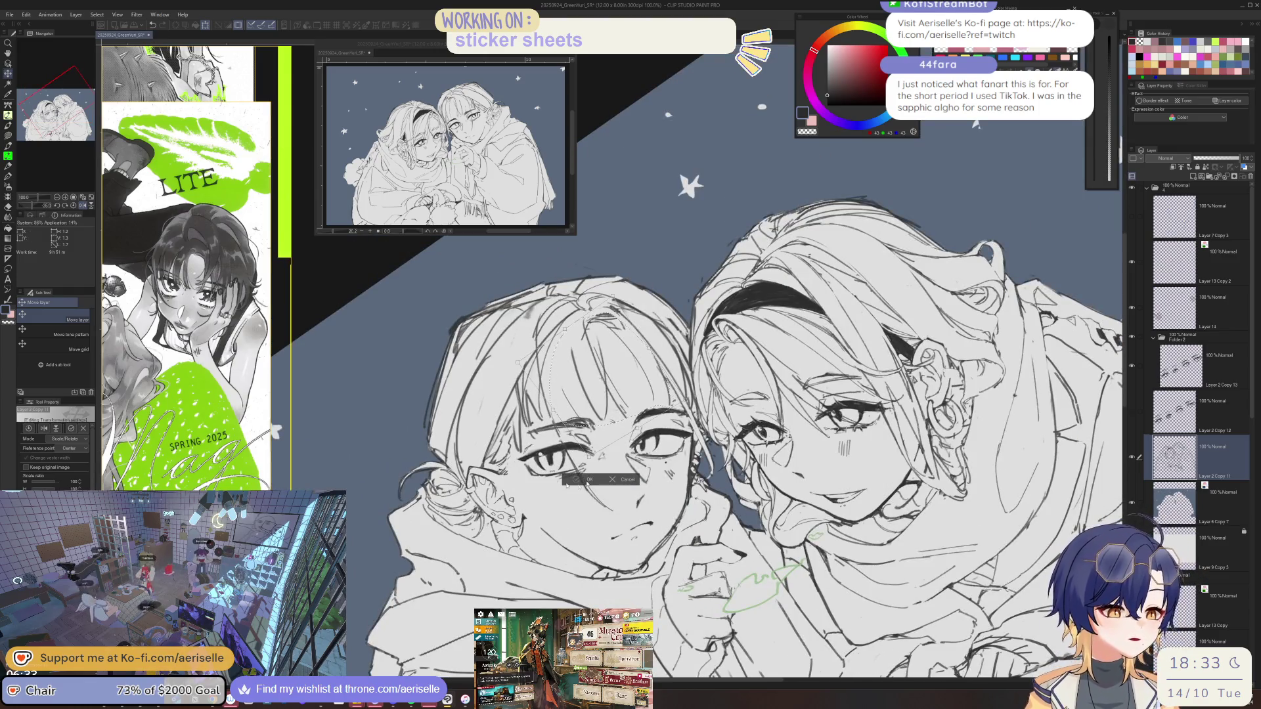
Commit the transform, deselect, reset the canvas flip and rotation, and pick the MONOBRUSH pen.
{"action": "left_click", "coordinate": [585, 481]}
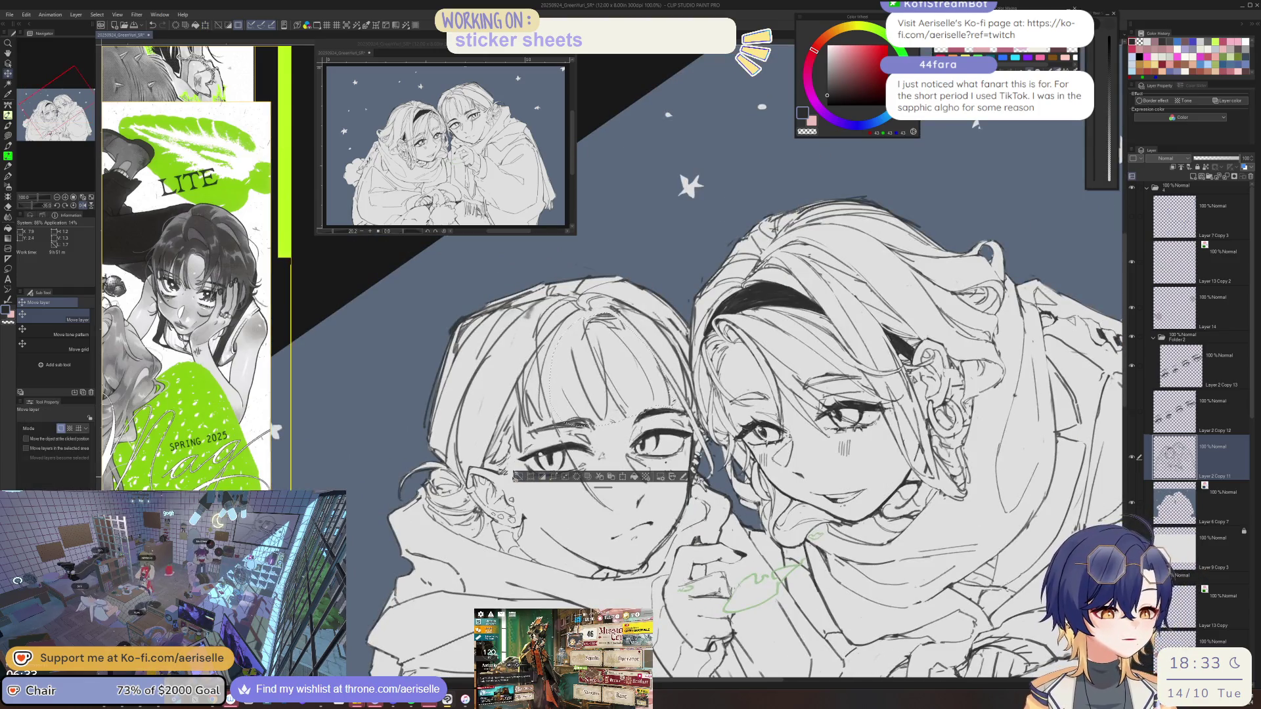
{"action": "left_click", "coordinate": [519, 478]}
{"action": "key", "text": "e"}
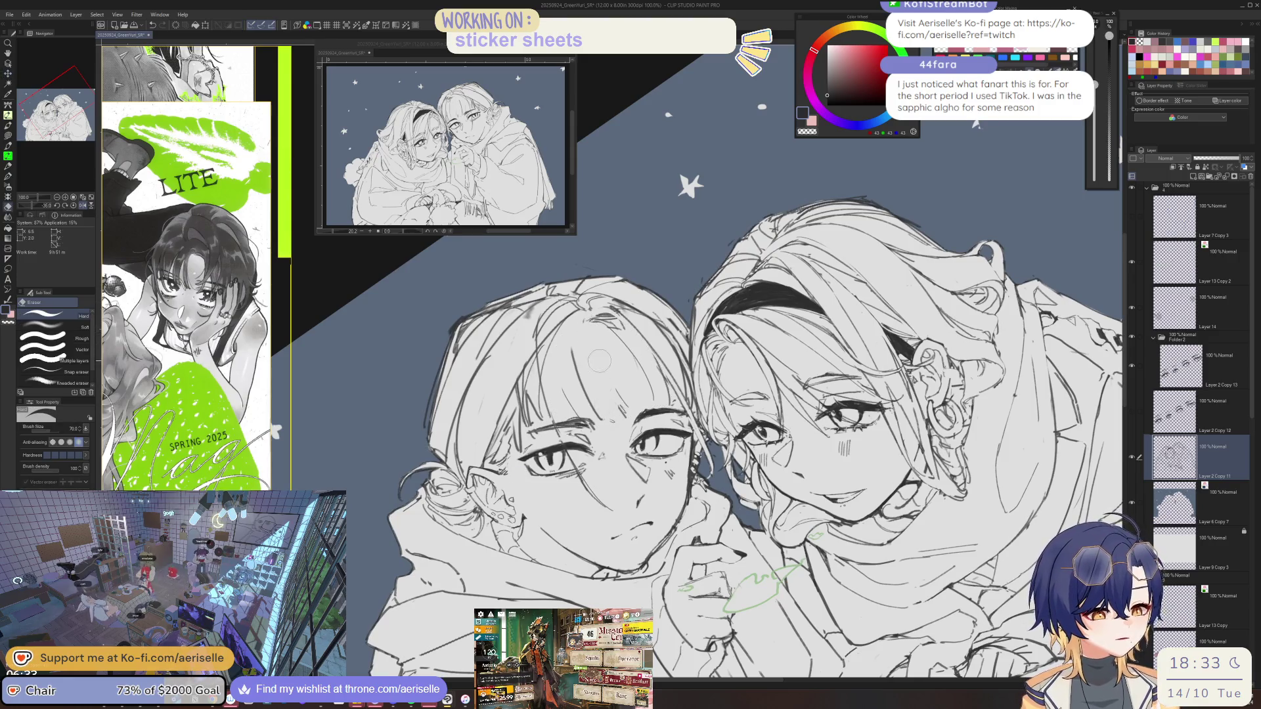
{"action": "key", "text": "h"}
{"action": "key", "text": "ctrl+0"}
{"action": "key", "text": "p"}
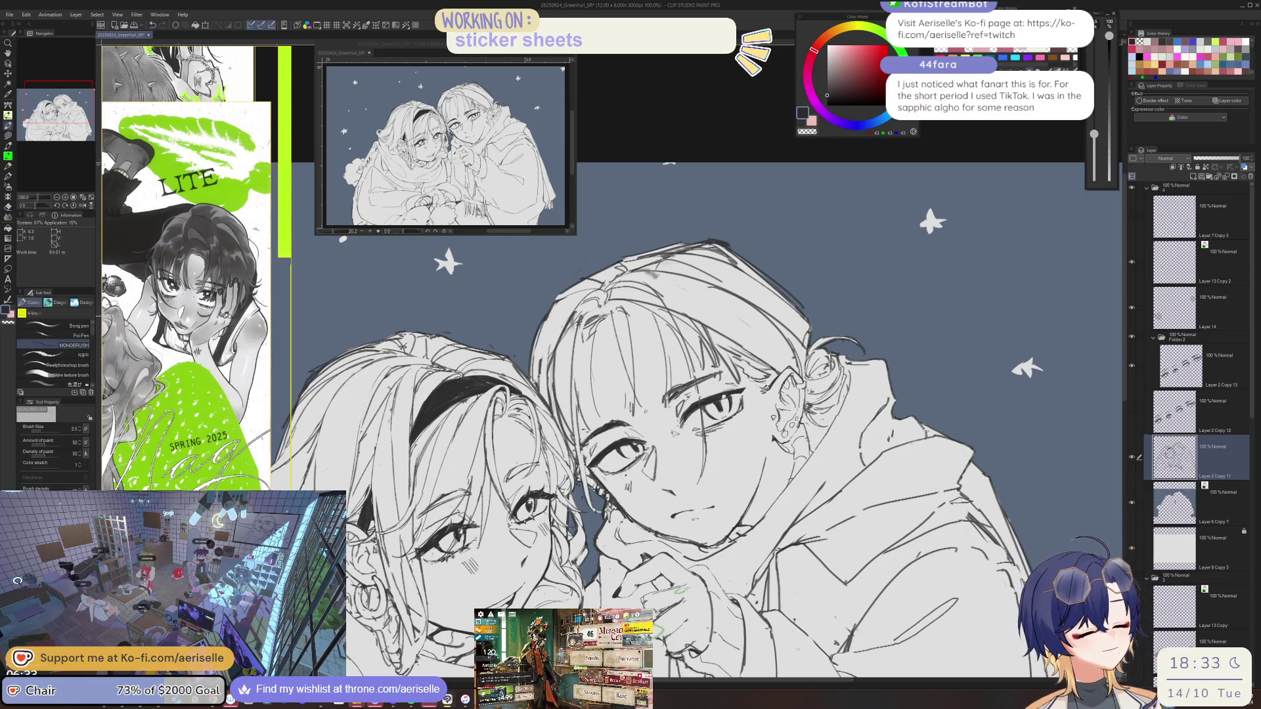
Zoom to 200% and draw two dark strand lines in the right character's hair.
{"action": "key", "text": "e"}
{"action": "key", "text": "p"}
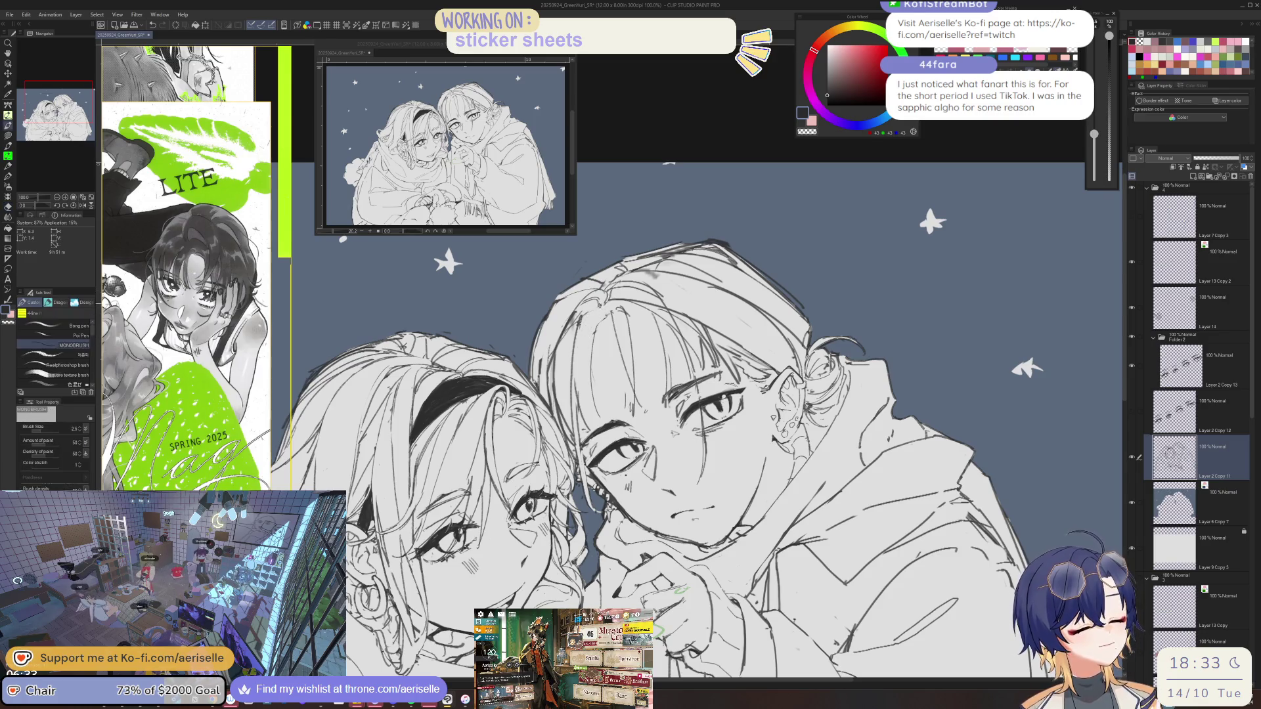
{"action": "scroll", "coordinate": [582, 342], "scroll_direction": "up", "scroll_amount": 2}
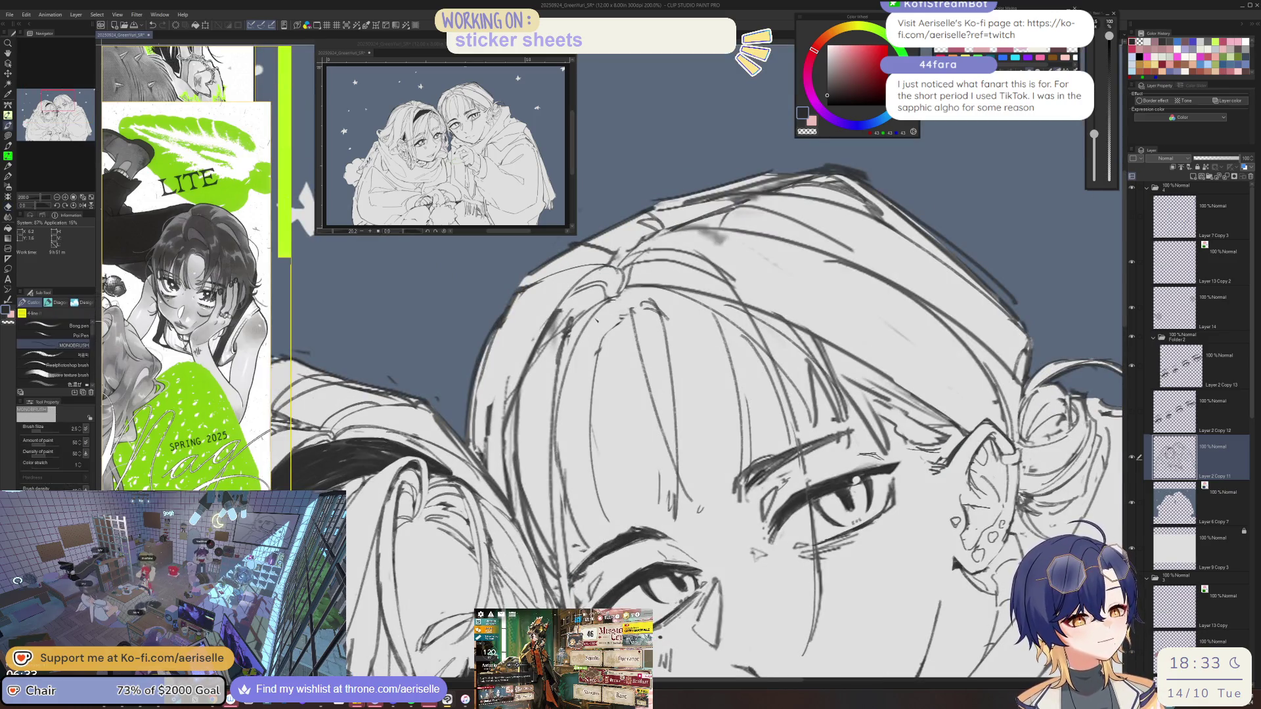
{"action": "key", "text": "e"}
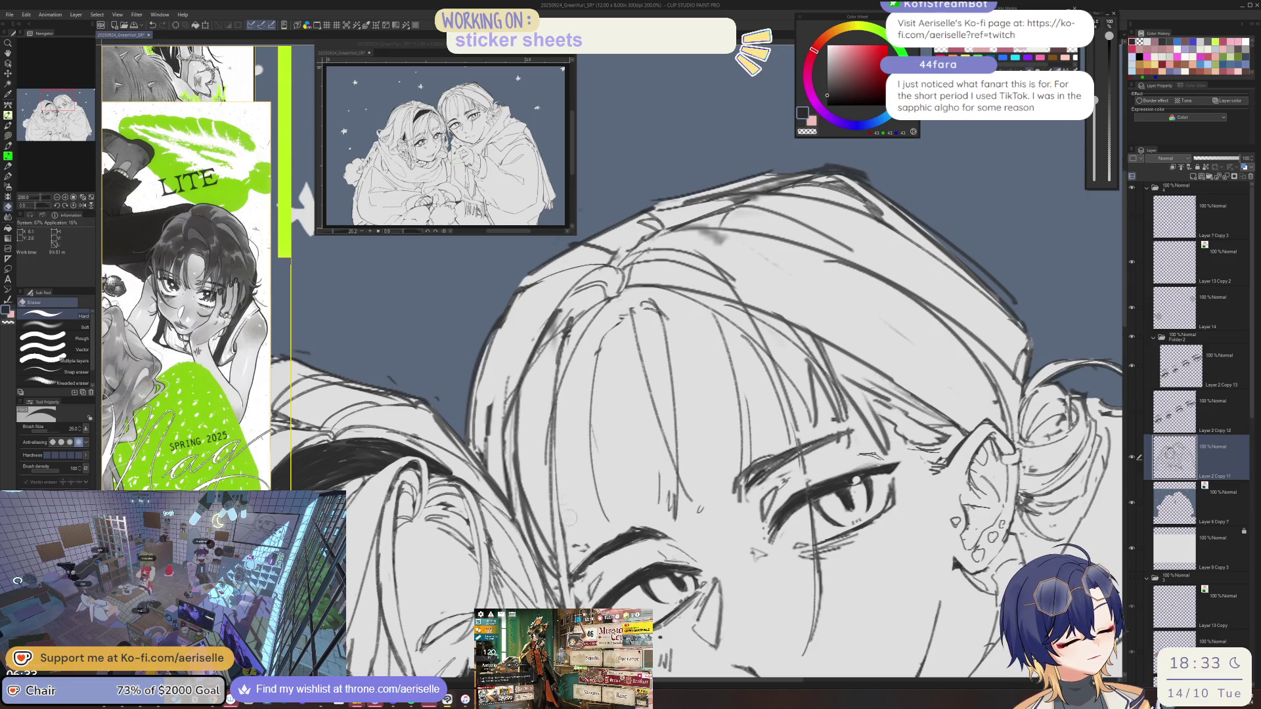
{"action": "key", "text": "p"}
{"action": "left_click_drag", "start_coordinate": [563, 502], "coordinate": [584, 546]}
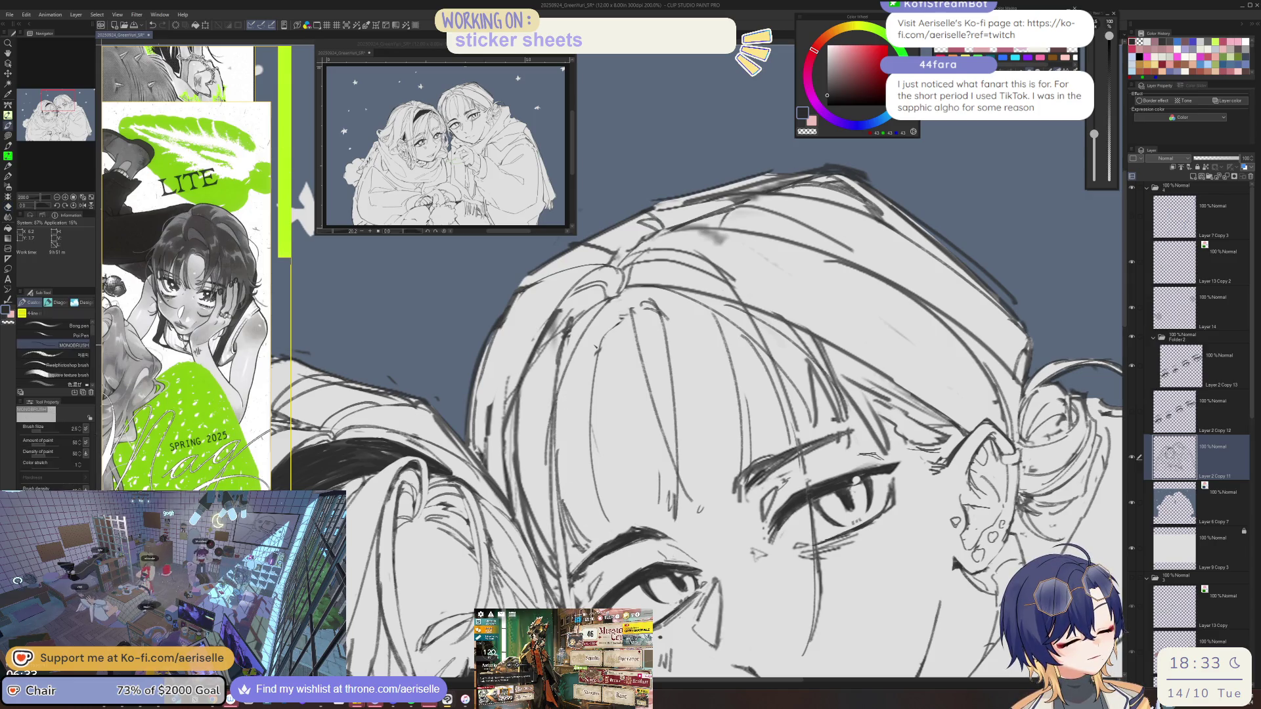
{"action": "left_click_drag", "start_coordinate": [591, 309], "coordinate": [611, 485]}
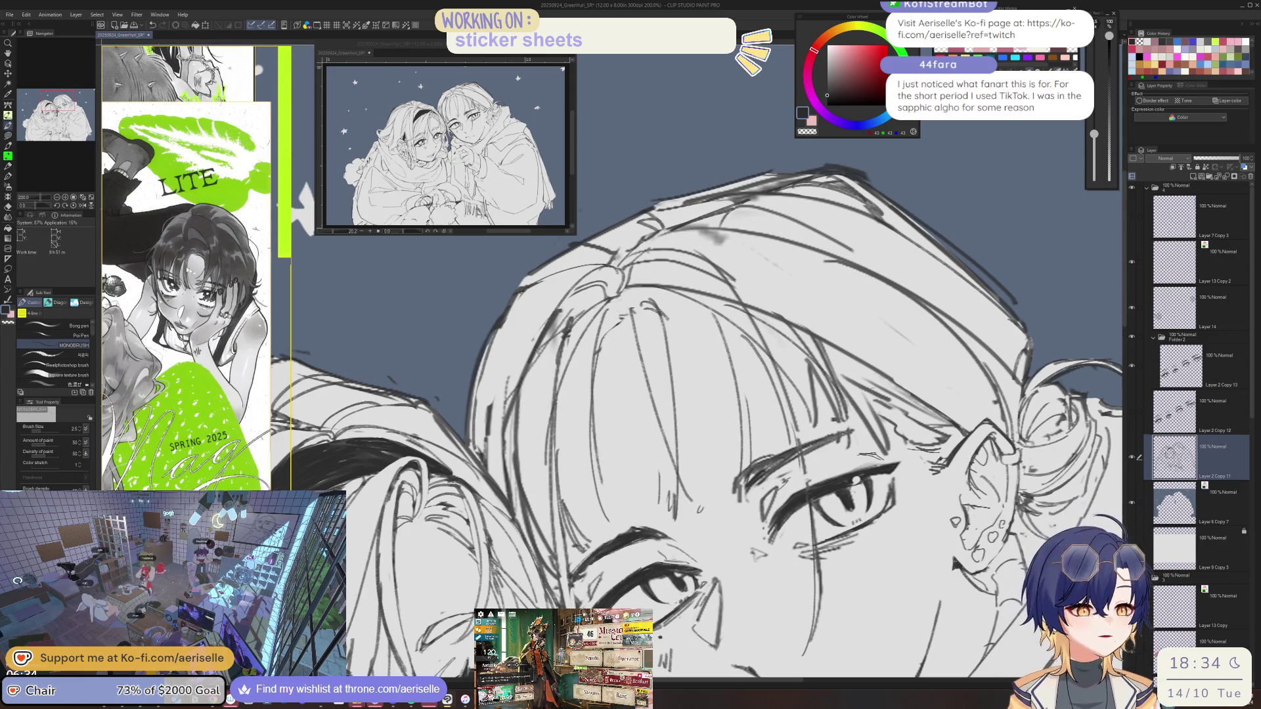
Zoom the reference window onto the green fan illustration.
{"action": "scroll", "coordinate": [256, 70], "scroll_direction": "down", "scroll_amount": 5}
{"action": "scroll", "coordinate": [257, 71], "scroll_direction": "down", "scroll_amount": 3}
{"action": "scroll", "coordinate": [196, 270], "scroll_direction": "up", "scroll_amount": 4}
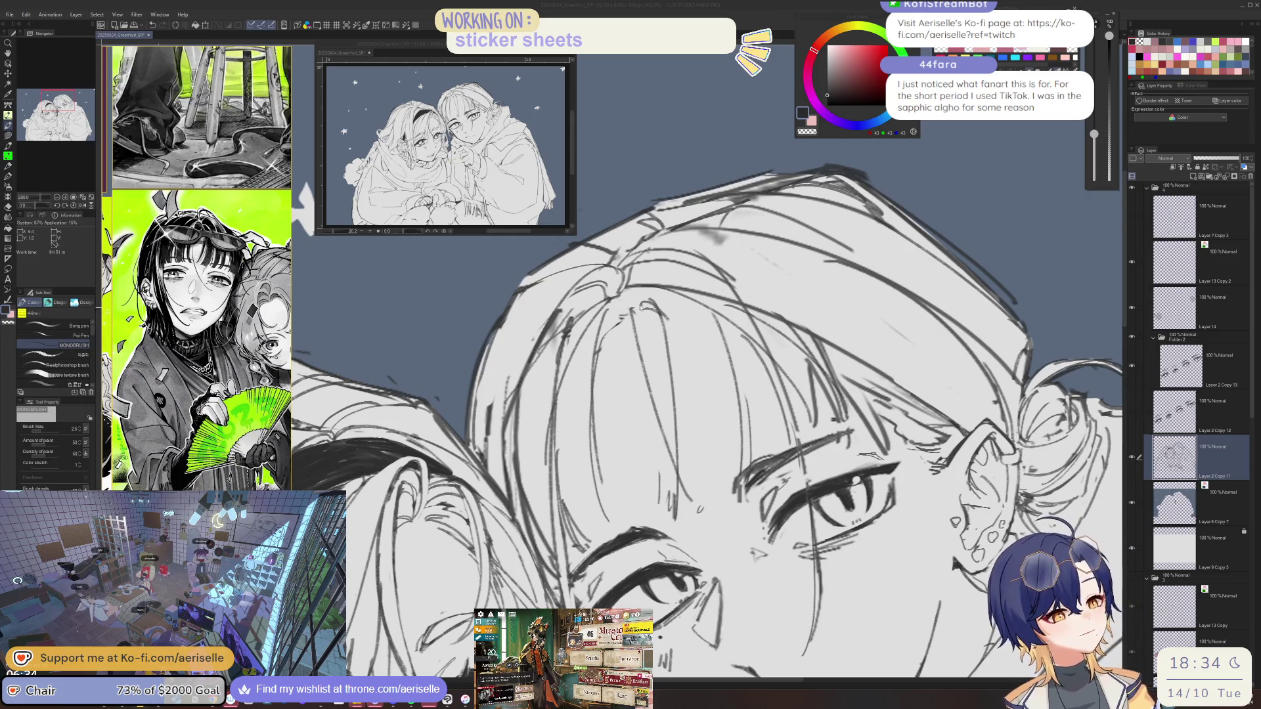
Draw a long strand line down the right character's fringe.
{"action": "scroll", "coordinate": [706, 420], "scroll_direction": "up", "scroll_amount": 3}
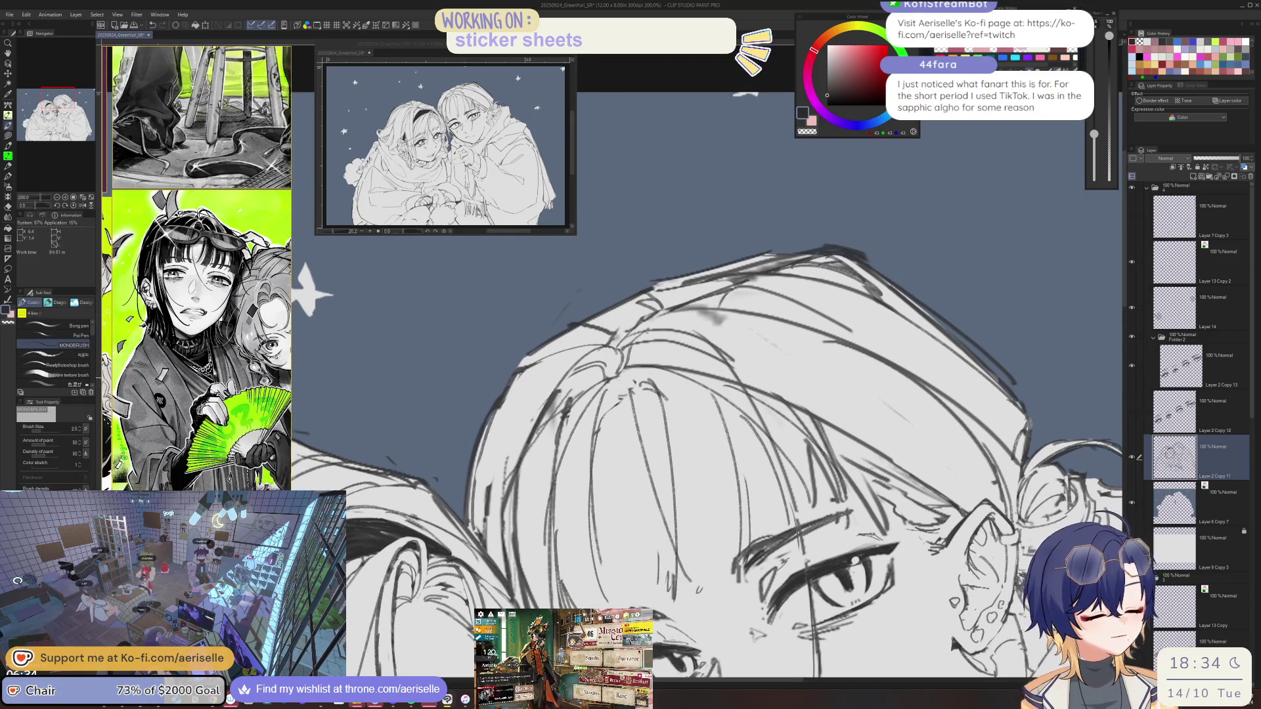
{"action": "key", "text": "e"}
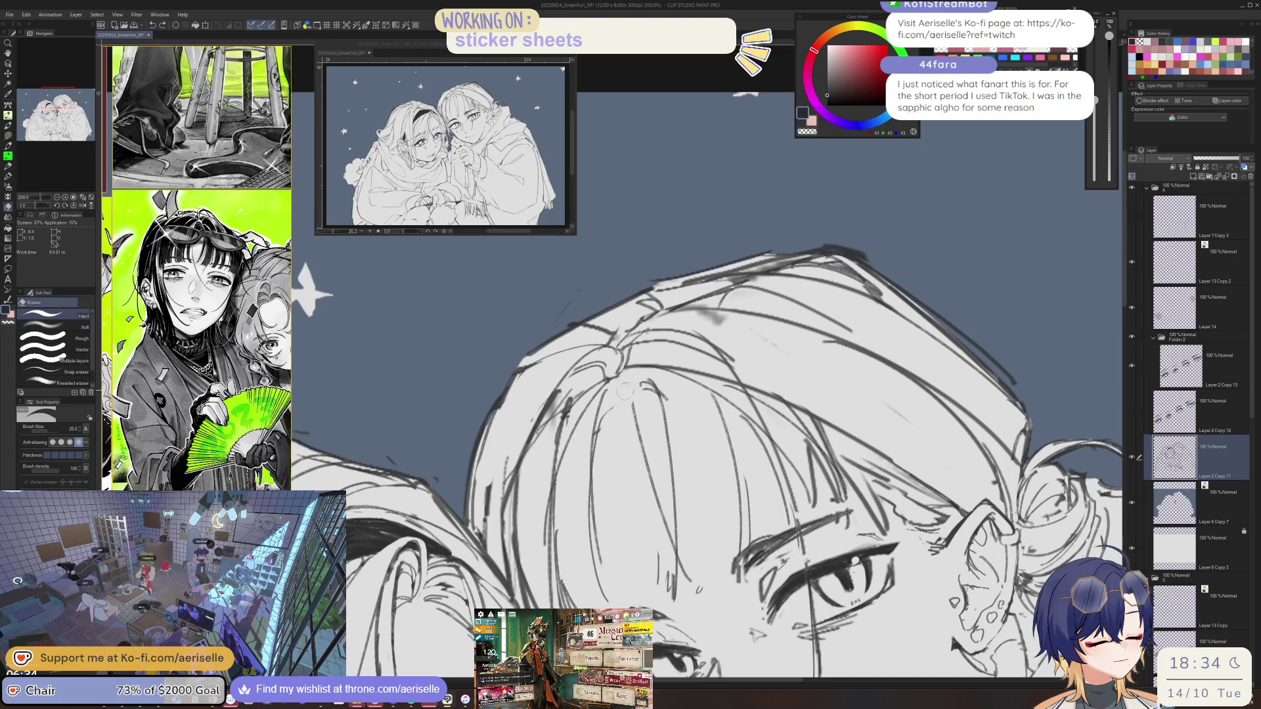
{"action": "key", "text": "p"}
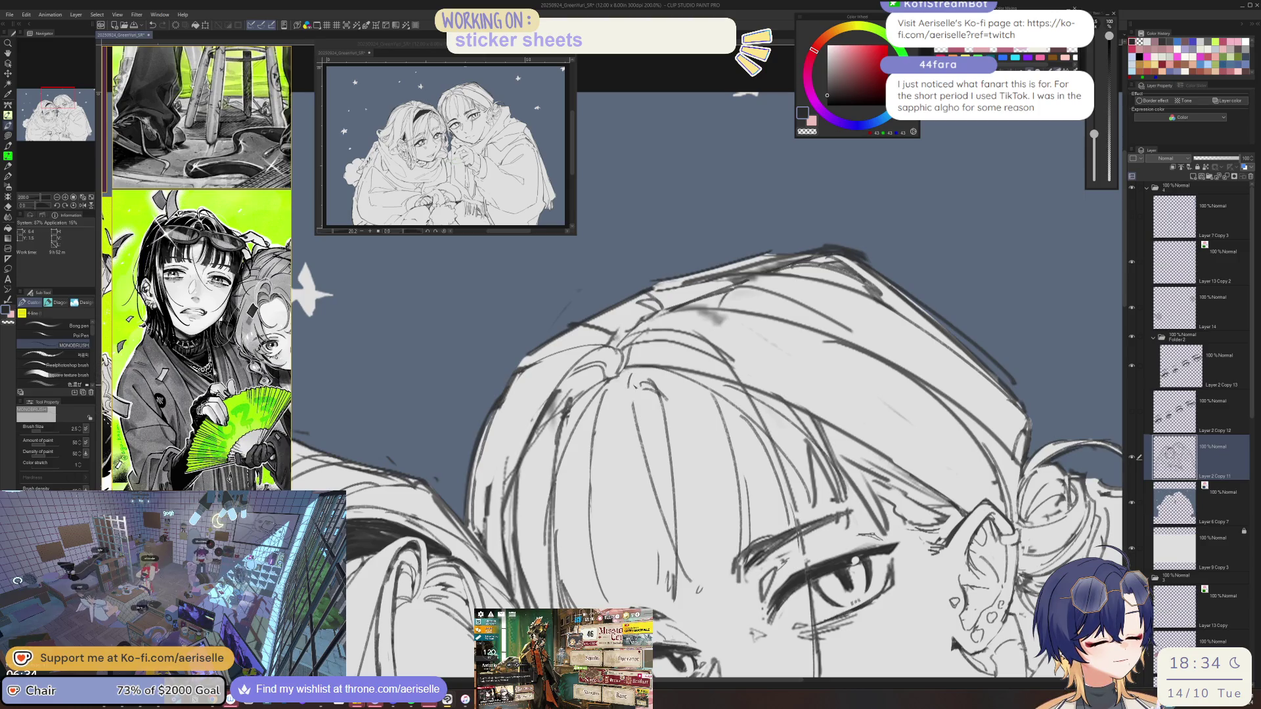
{"action": "left_click_drag", "start_coordinate": [636, 372], "coordinate": [644, 544]}
{"action": "key", "text": "e"}
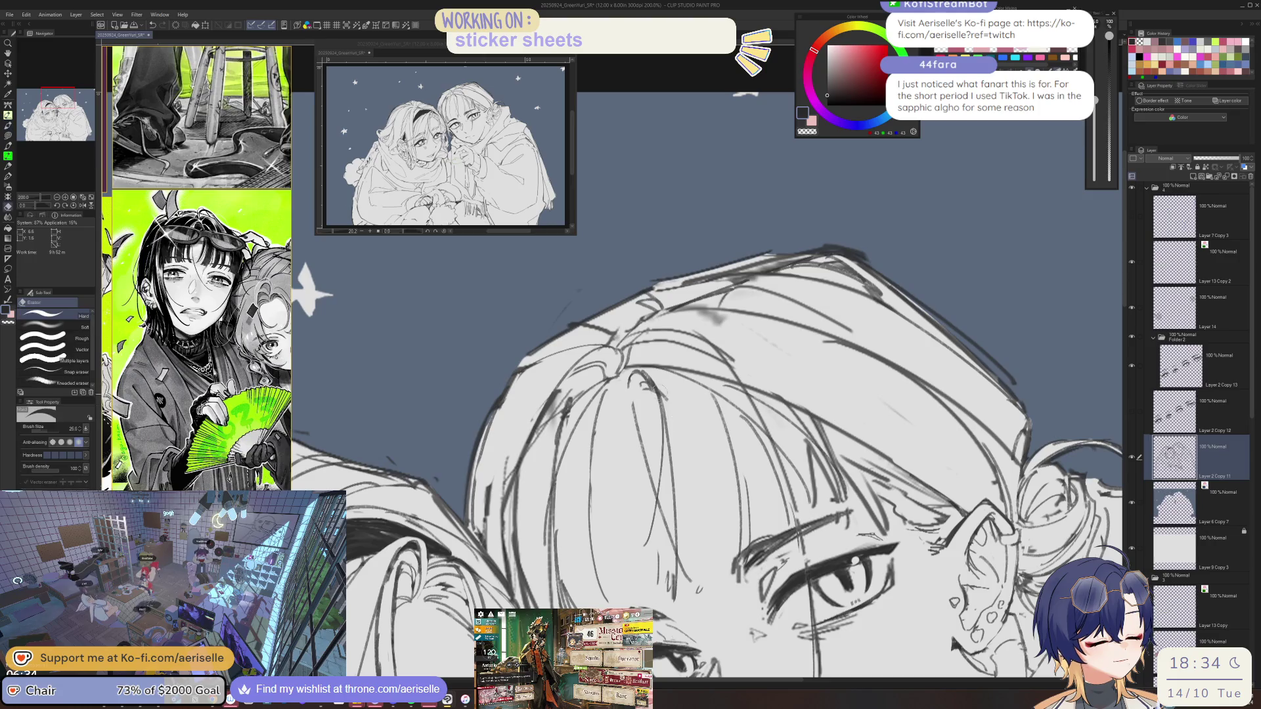
{"action": "key", "text": "p"}
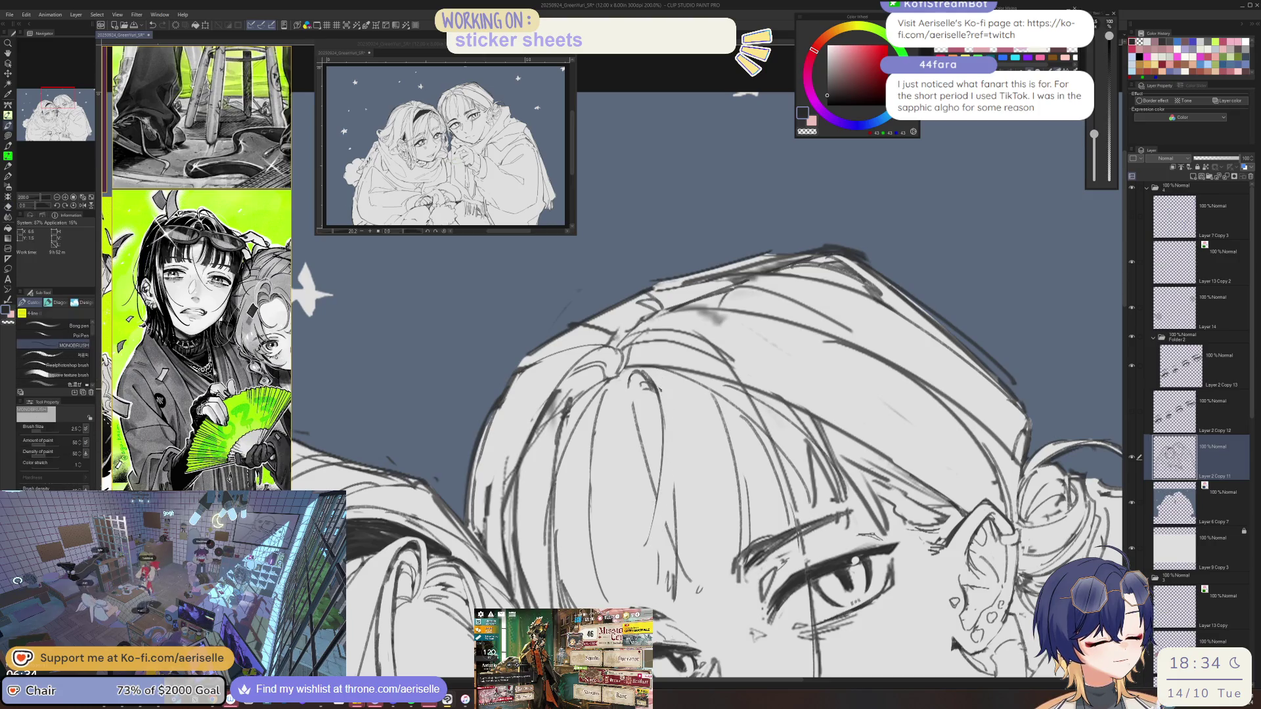
Pan over and add two more strand lines, redrawing one bad stroke, then zoom to 66.7%.
{"action": "scroll", "coordinate": [657, 460], "scroll_direction": "right", "scroll_amount": 5}
{"action": "left_click_drag", "start_coordinate": [567, 370], "coordinate": [577, 559]}
{"action": "key", "text": "ctrl+z"}
{"action": "mouse_move", "coordinate": [568, 370]}
{"action": "left_mouse_down"}
{"action": "mouse_move", "coordinate": [552, 486]}
{"action": "mouse_move", "coordinate": [576, 548]}
{"action": "left_mouse_up"}
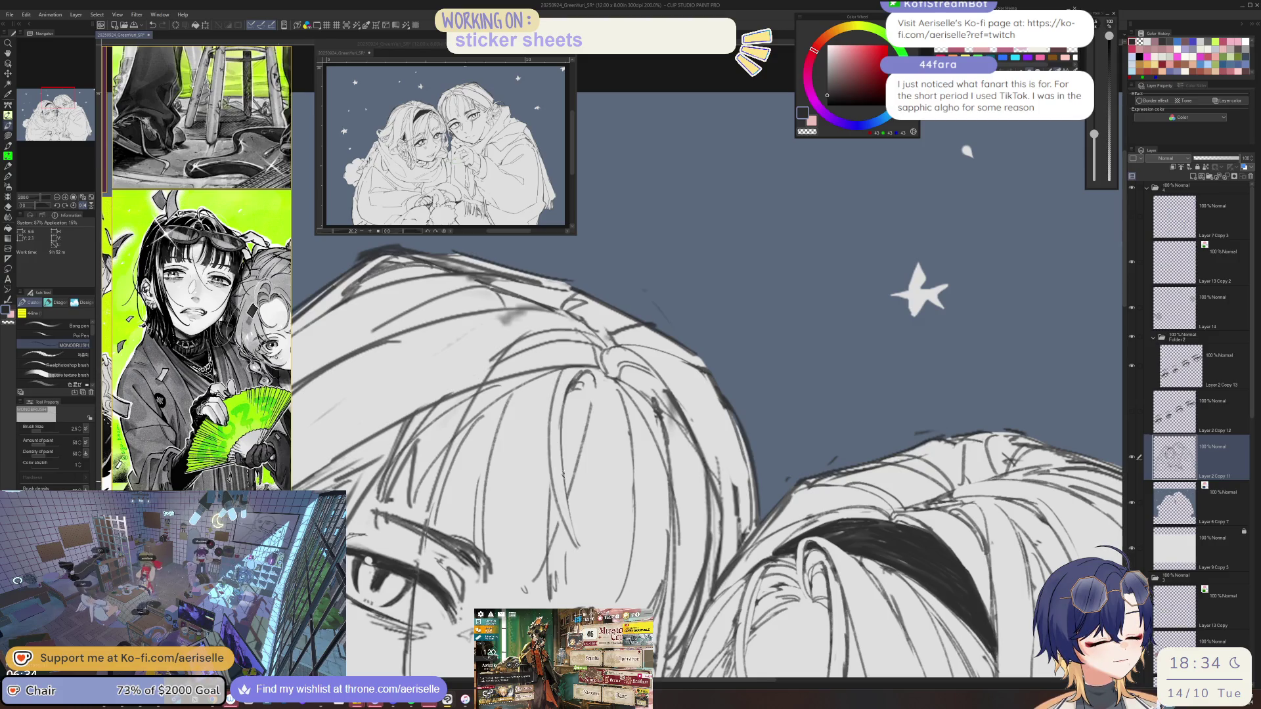
{"action": "mouse_move", "coordinate": [557, 453]}
{"action": "left_mouse_down"}
{"action": "mouse_move", "coordinate": [594, 555]}
{"action": "mouse_move", "coordinate": [397, 325]}
{"action": "left_mouse_up"}
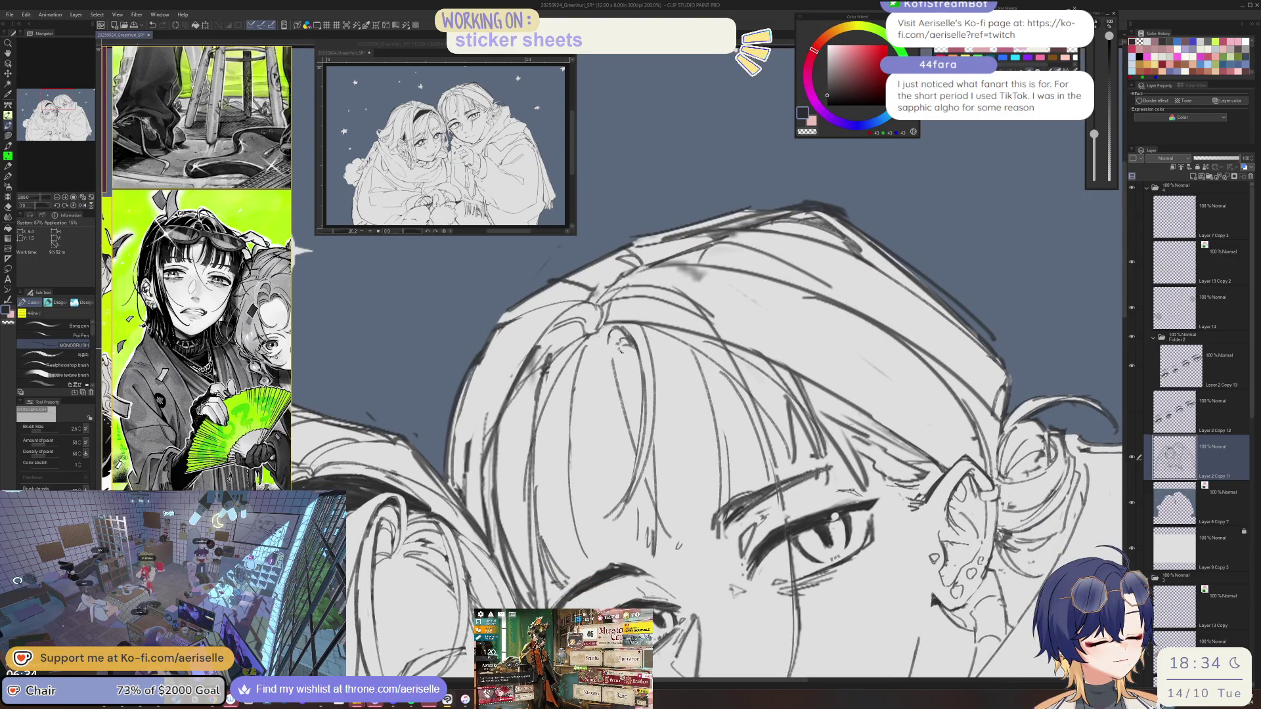
{"action": "scroll", "coordinate": [732, 469], "scroll_direction": "down", "scroll_amount": 5}
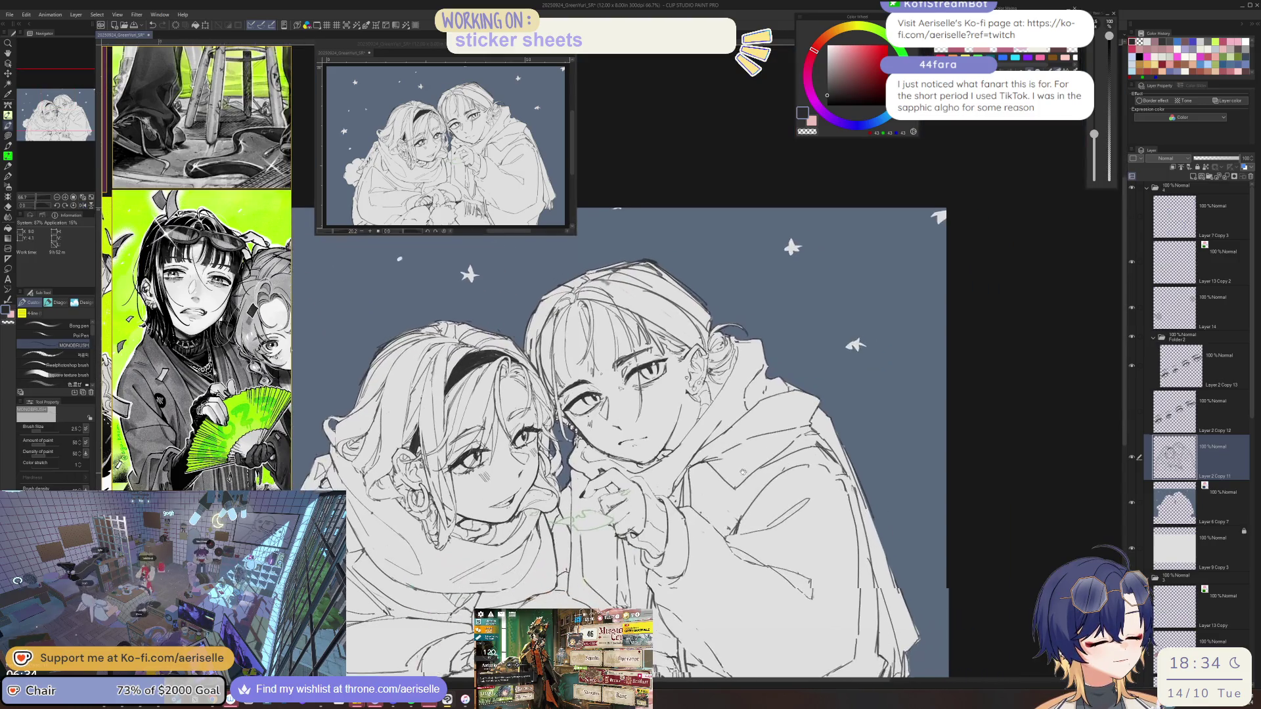
Mirror the canvas and erase a stray stretch of sketch line along the bangs.
{"action": "scroll", "coordinate": [592, 306], "scroll_direction": "up", "scroll_amount": 4}
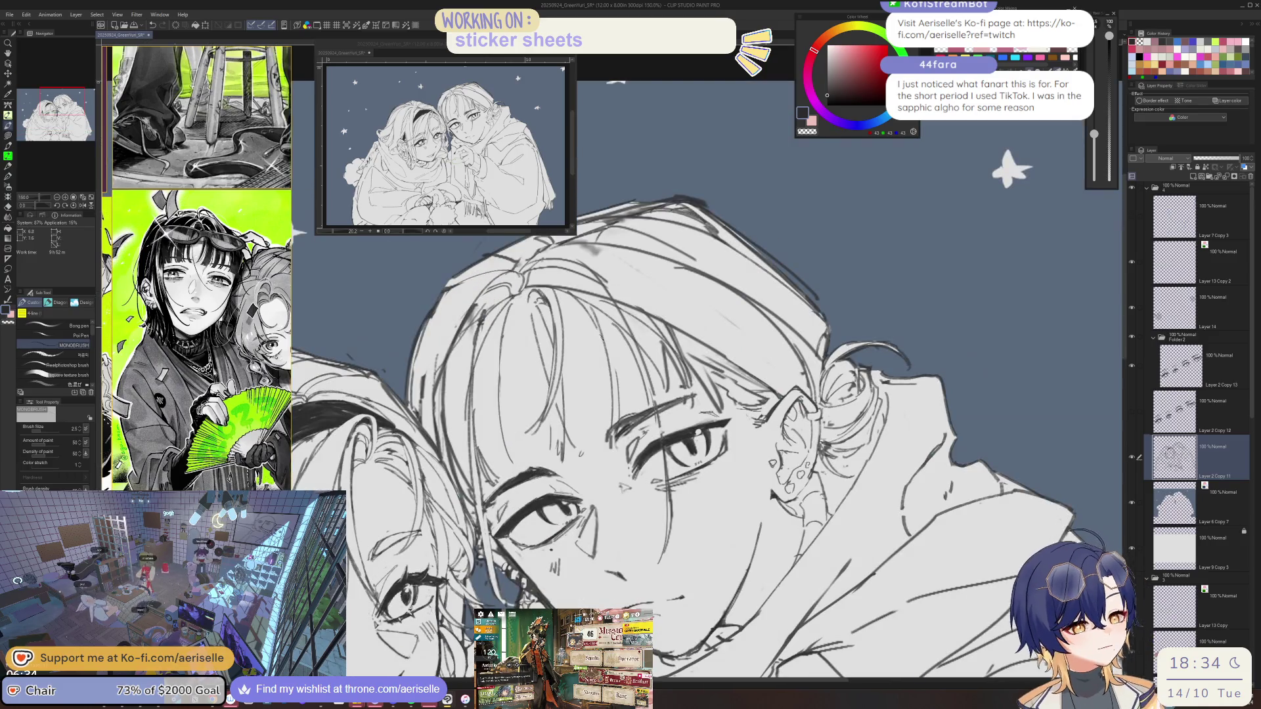
{"action": "key", "text": "e"}
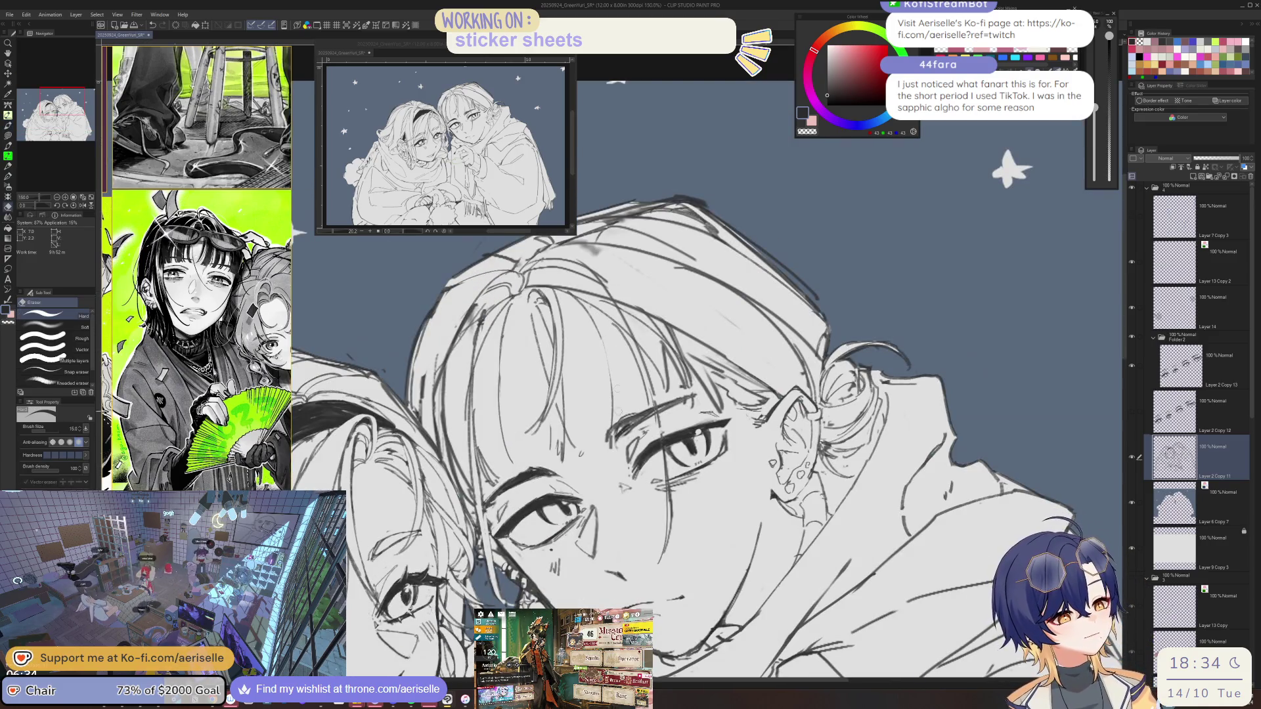
{"action": "scroll", "coordinate": [600, 345], "scroll_direction": "up", "scroll_amount": 1}
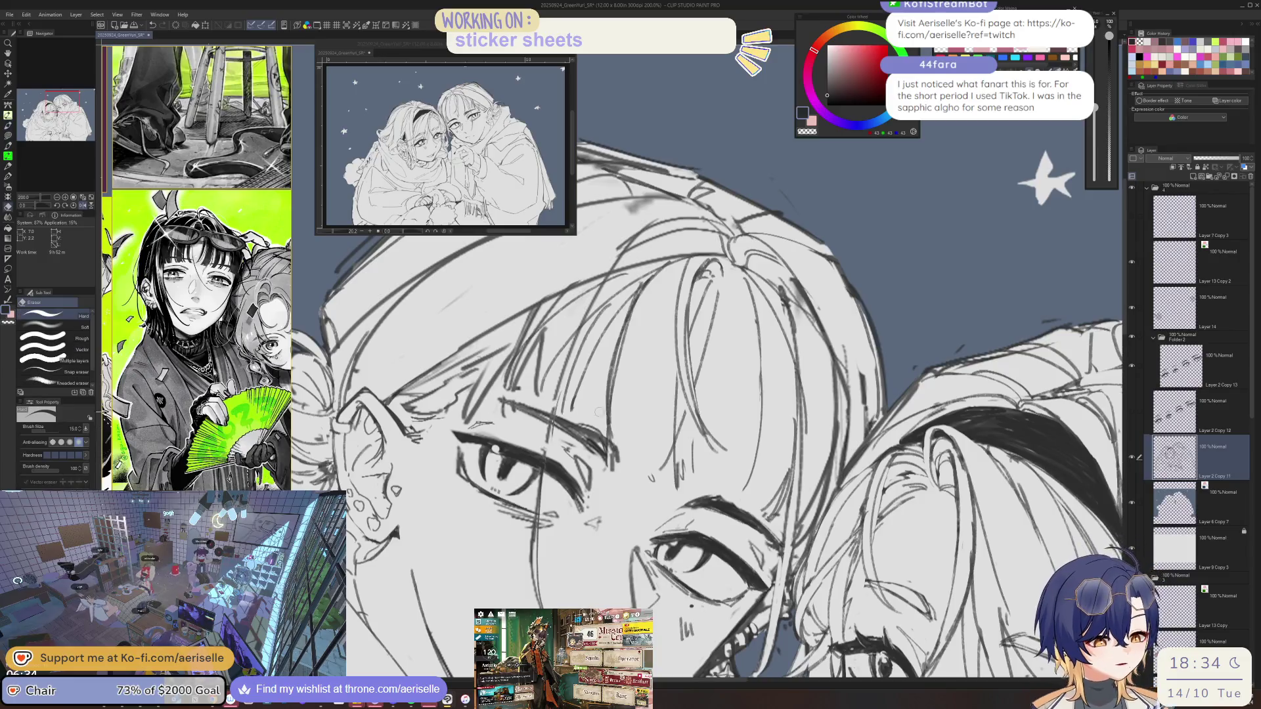
{"action": "key", "text": "p"}
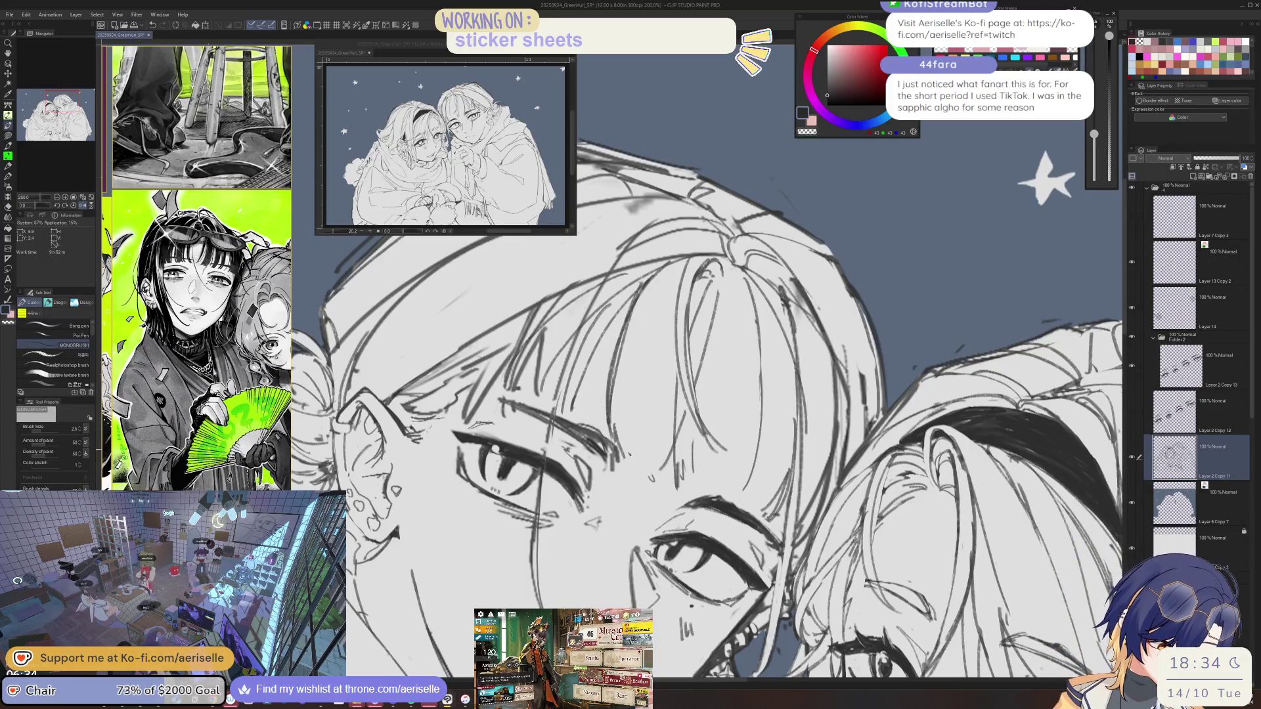
{"action": "key", "text": "h"}
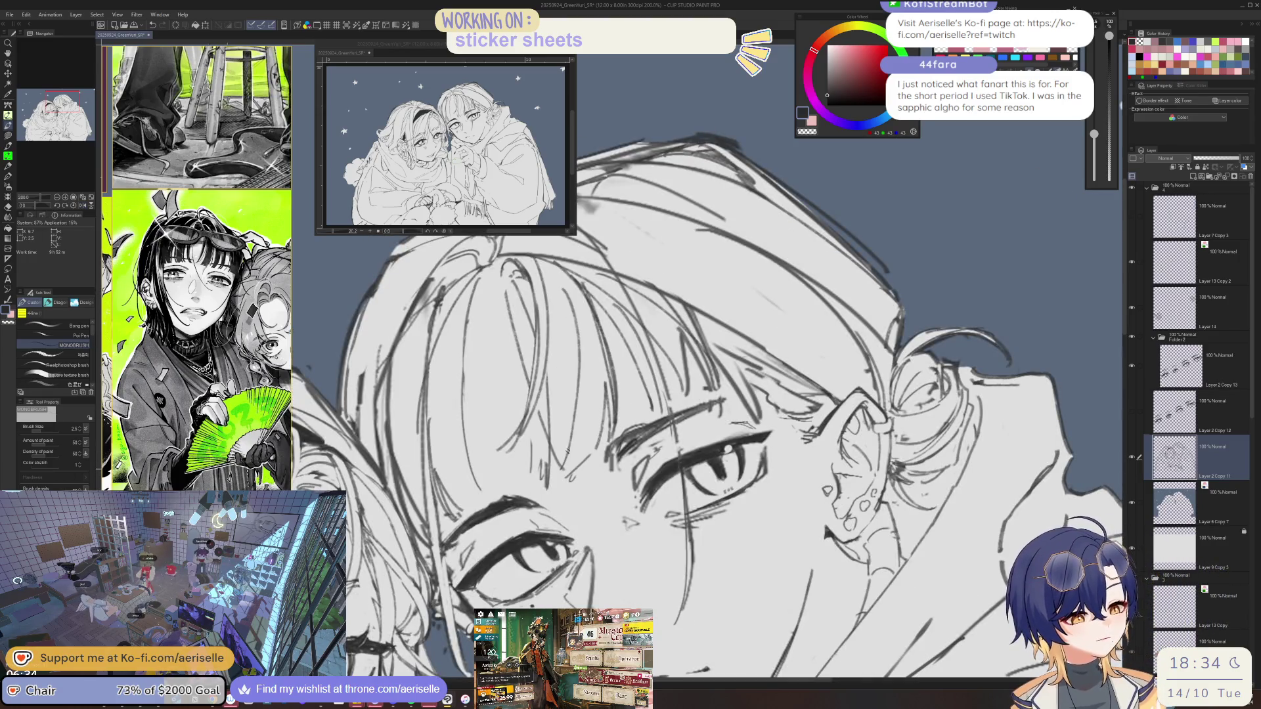
{"action": "key", "text": "e"}
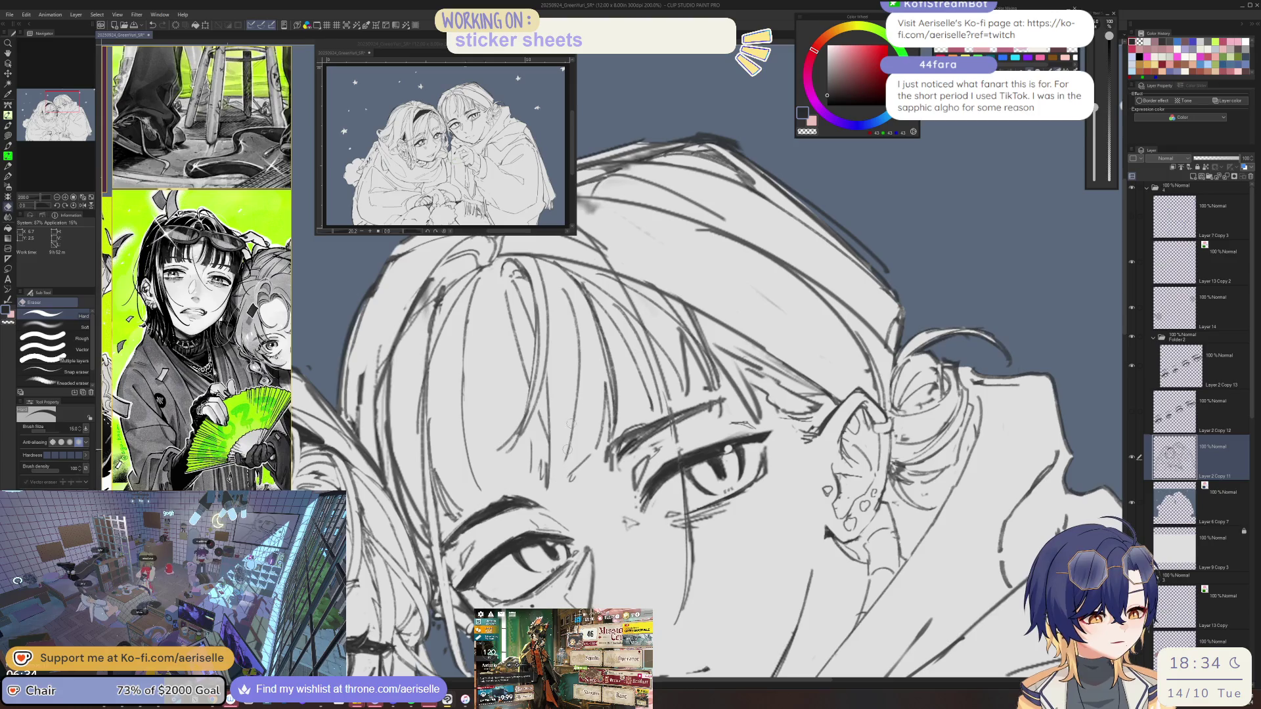
{"action": "left_click_drag", "start_coordinate": [547, 374], "coordinate": [548, 489]}
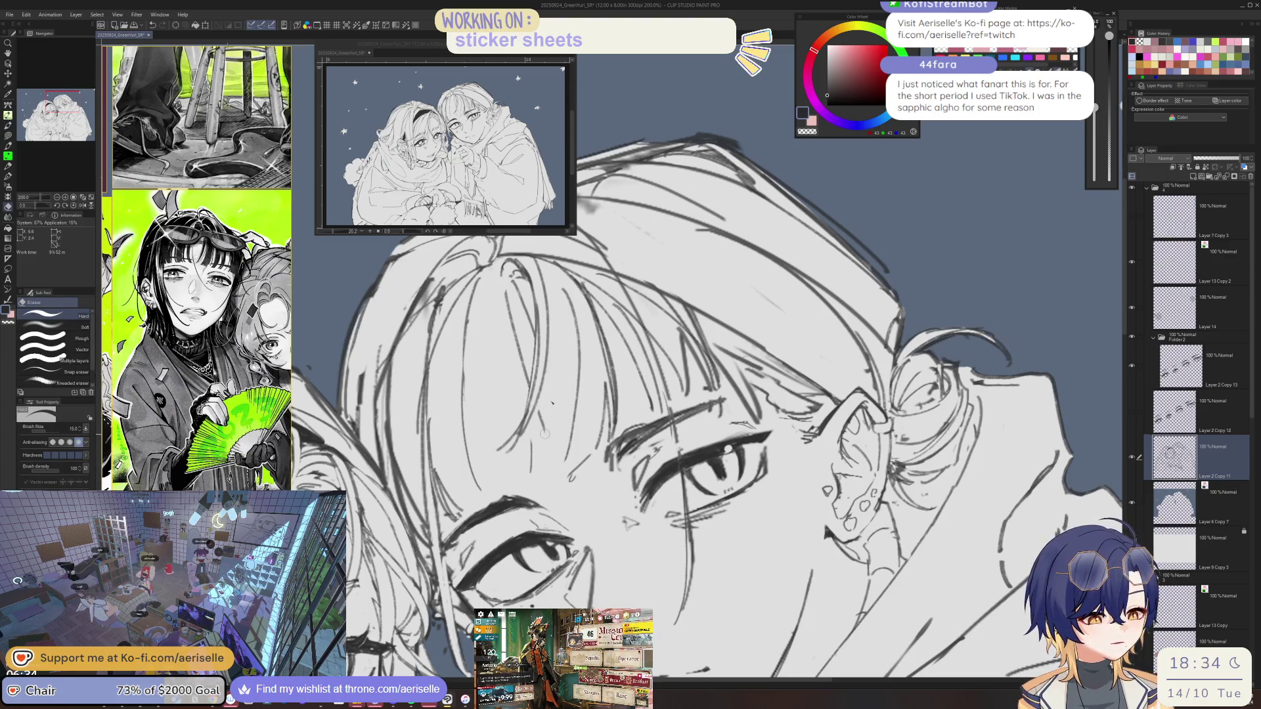
{"action": "key", "text": "p"}
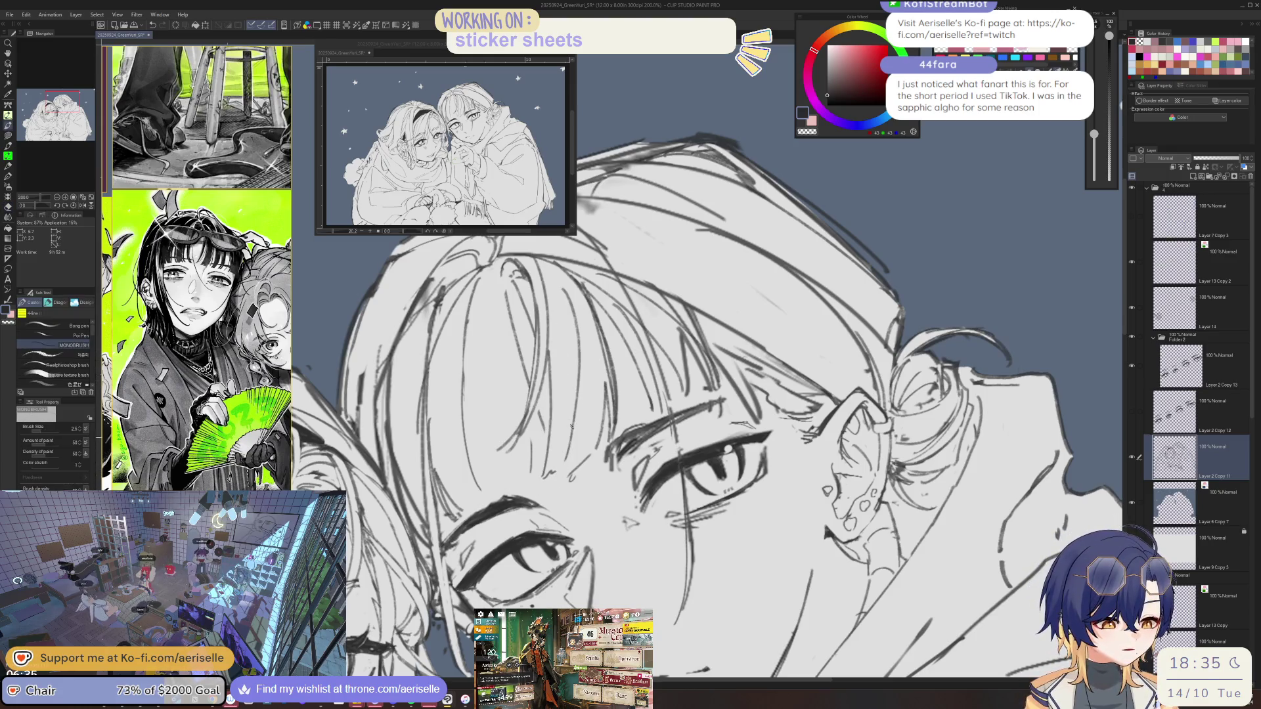
Draw and trim several short vertical strand strokes in the bangs, then flip the view back.
{"action": "left_click_drag", "start_coordinate": [567, 289], "coordinate": [562, 463]}
{"action": "key", "text": "e"}
{"action": "left_click_drag", "start_coordinate": [578, 321], "coordinate": [569, 453]}
{"action": "key", "text": "p"}
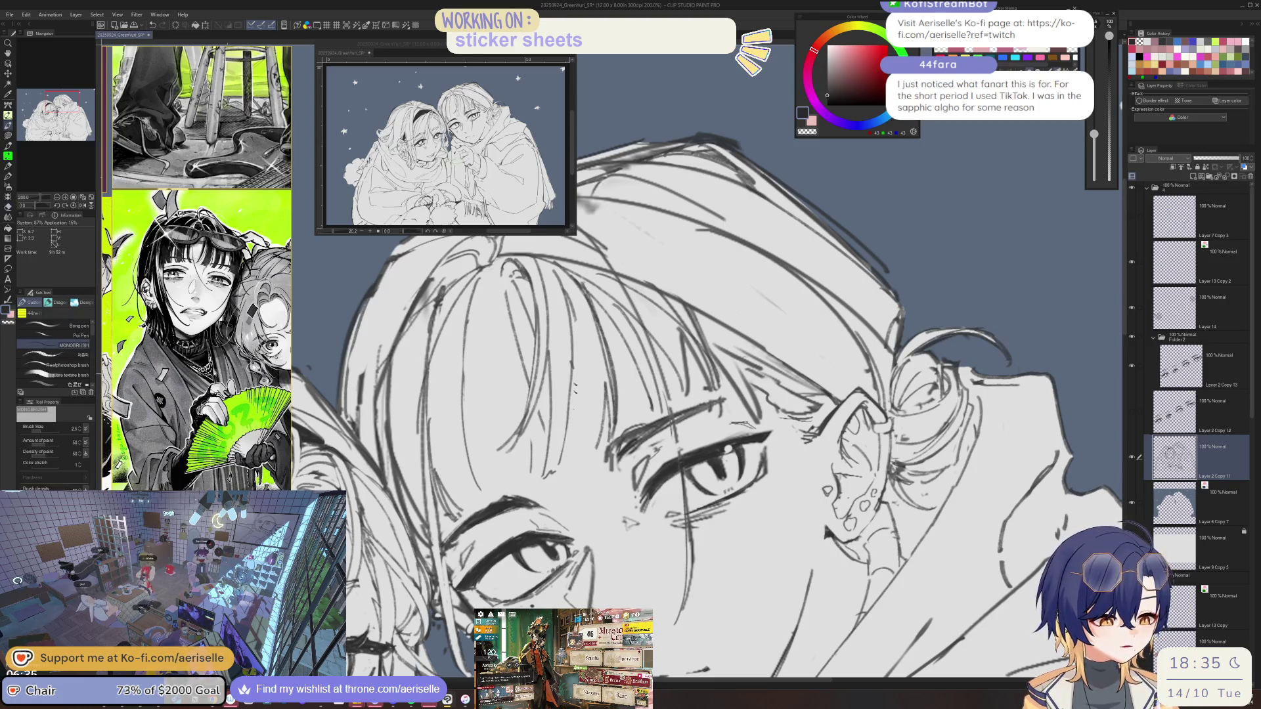
{"action": "left_click_drag", "start_coordinate": [568, 365], "coordinate": [571, 473]}
{"action": "key", "text": "e"}
{"action": "left_click_drag", "start_coordinate": [570, 375], "coordinate": [566, 466]}
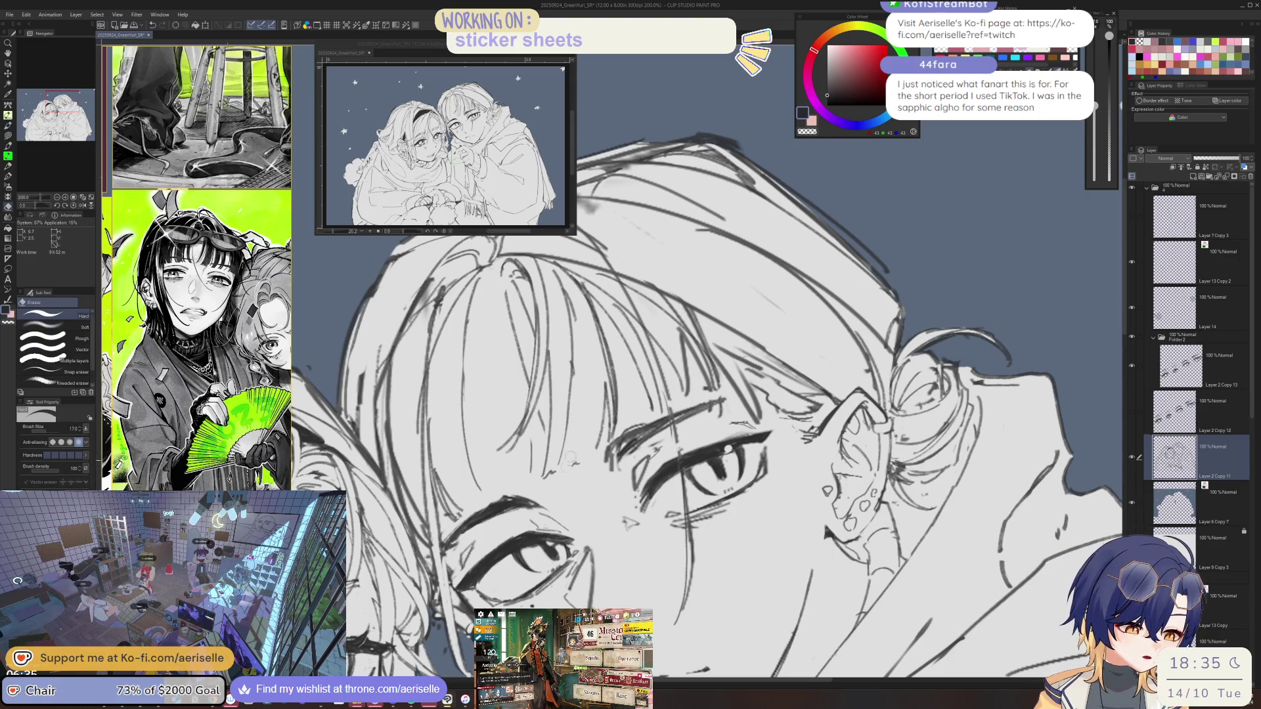
{"action": "key", "text": "p"}
{"action": "left_click_drag", "start_coordinate": [575, 332], "coordinate": [579, 456]}
{"action": "key", "text": "h"}
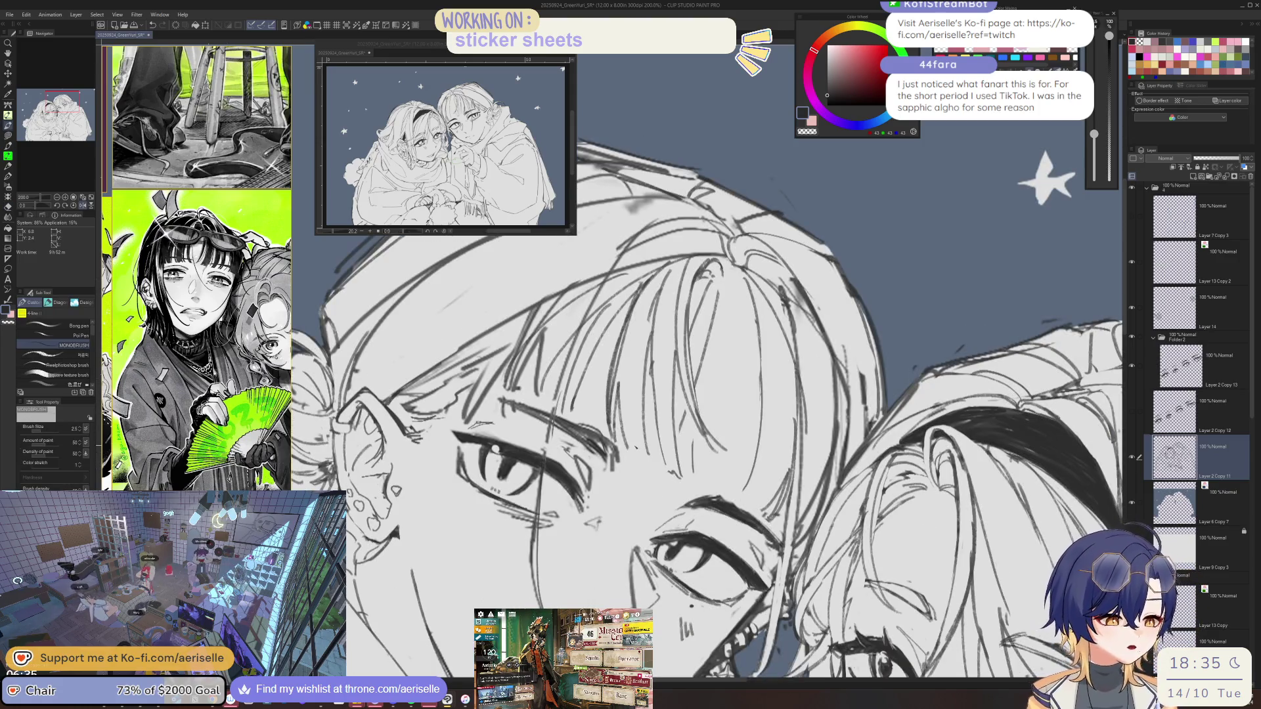
Erase stray marks in the hair and draw a new strand stroke, undoing a failed one.
{"action": "key", "text": "e"}
{"action": "left_click_drag", "start_coordinate": [597, 309], "coordinate": [558, 411]}
{"action": "key", "text": "p"}
{"action": "mouse_move", "coordinate": [572, 334]}
{"action": "left_mouse_down"}
{"action": "mouse_move", "coordinate": [553, 377]}
{"action": "mouse_move", "coordinate": [571, 411]}
{"action": "left_mouse_up"}
{"action": "key", "text": "ctrl+z"}
{"action": "key", "text": "e"}
{"action": "key", "text": "p"}
{"action": "left_click_drag", "start_coordinate": [608, 306], "coordinate": [586, 410]}
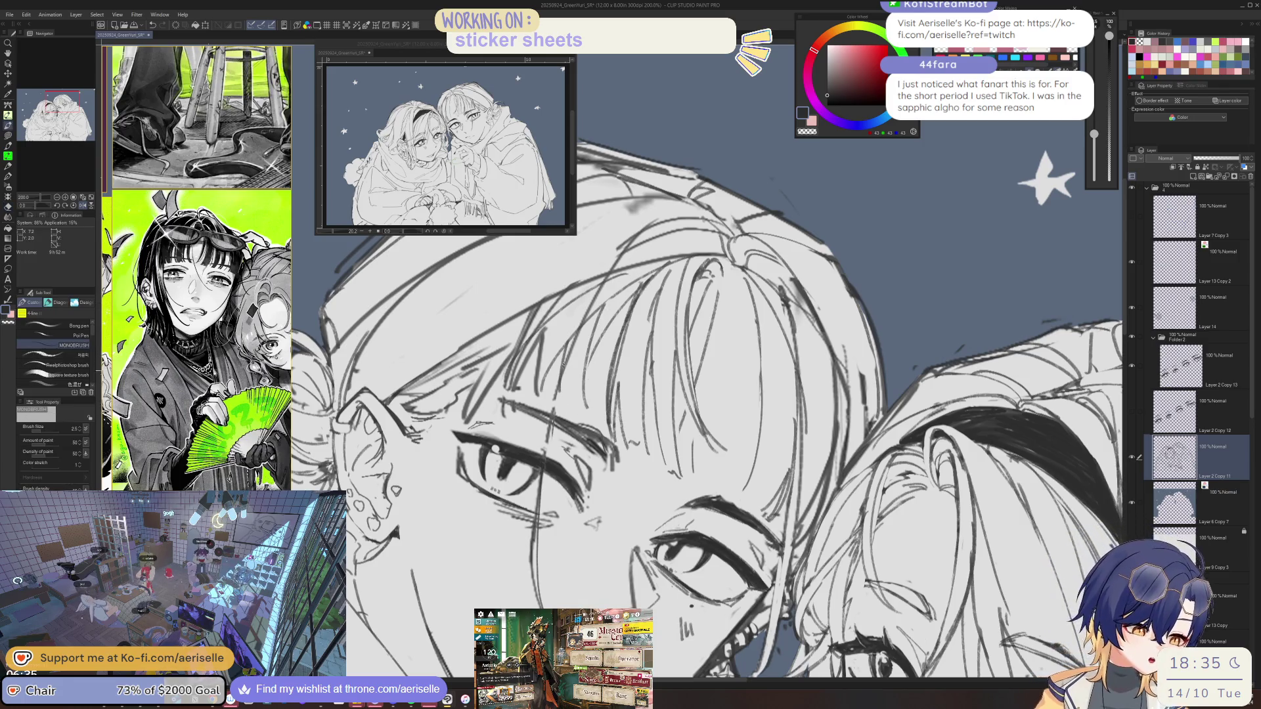
Clean the hair edge, redraw the bangs line, then zoom out and flip the canvas.
{"action": "key", "text": "e"}
{"action": "left_click_drag", "start_coordinate": [597, 332], "coordinate": [583, 408]}
{"action": "key", "text": "p"}
{"action": "left_click_drag", "start_coordinate": [617, 295], "coordinate": [578, 409]}
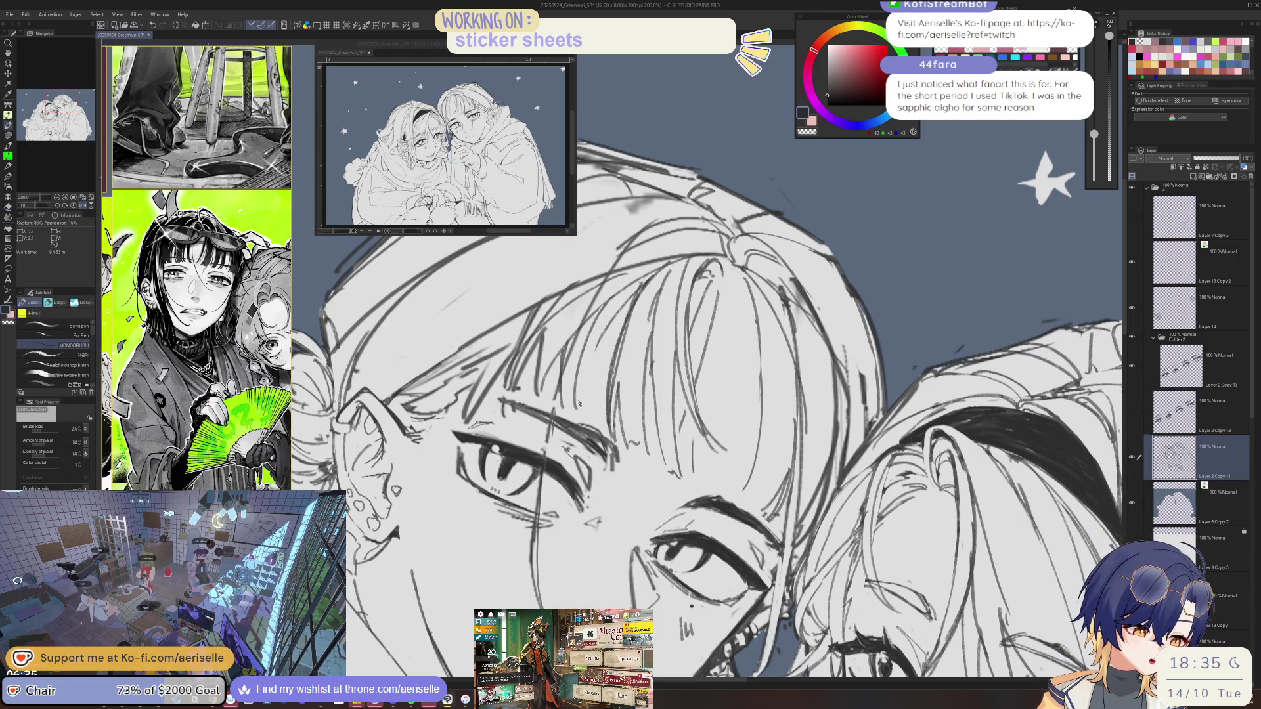
{"action": "key", "text": "e"}
{"action": "left_click_drag", "start_coordinate": [634, 293], "coordinate": [582, 367]}
{"action": "key", "text": "p"}
{"action": "key", "text": "ctrl+minus"}
{"action": "key", "text": "h"}
{"action": "key", "text": "ctrl+minus"}
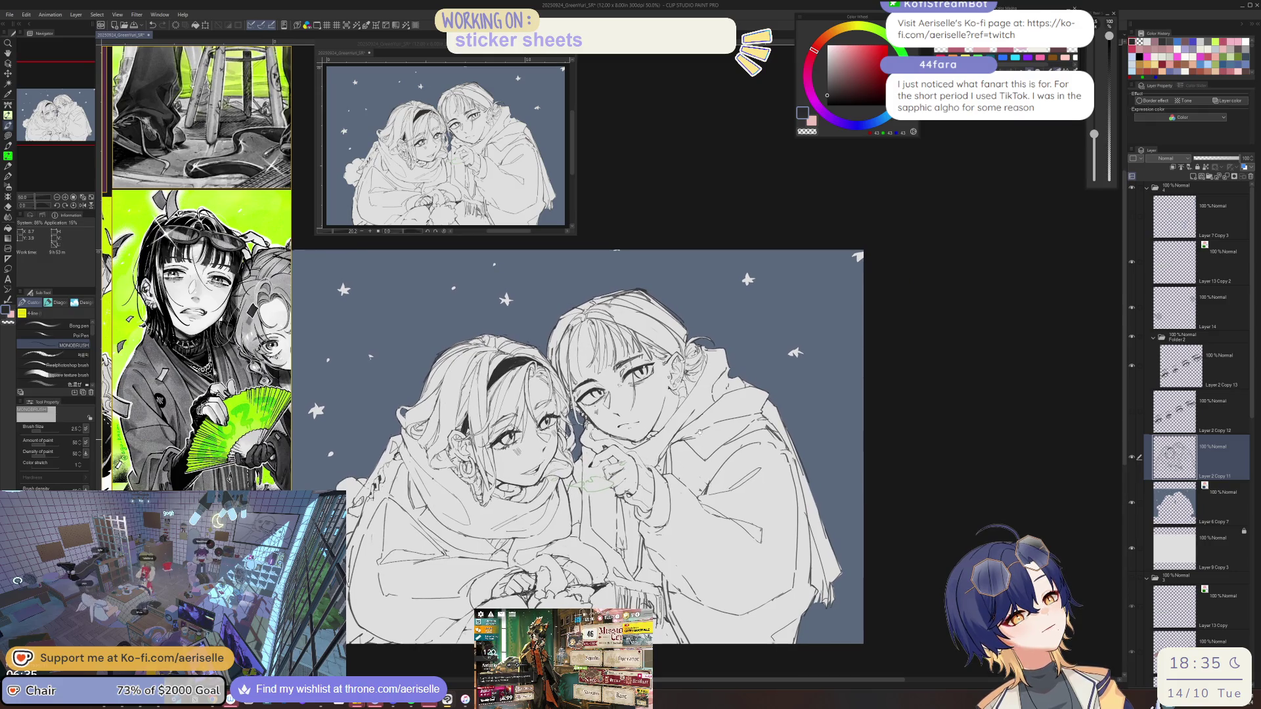
Erase small stray marks along the hair edge on Layer 2 Copy 11.
{"action": "scroll", "coordinate": [558, 326], "scroll_direction": "up", "scroll_amount": 3}
{"action": "key", "text": "u"}
{"action": "key", "text": "alt+bracketleft"}
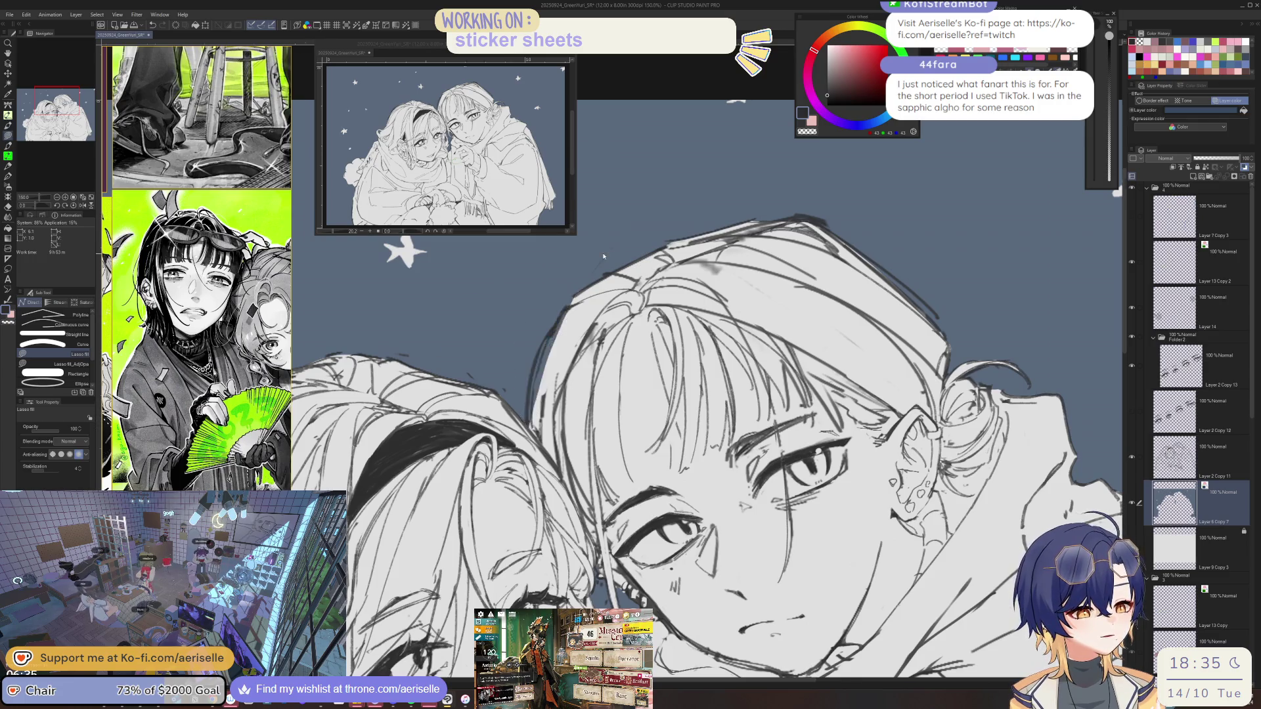
{"action": "scroll", "coordinate": [584, 273], "scroll_direction": "down", "scroll_amount": 3}
{"action": "scroll", "coordinate": [584, 269], "scroll_direction": "up", "scroll_amount": 4}
{"action": "key", "text": "e"}
{"action": "key", "text": "alt+bracketright"}
{"action": "left_click_drag", "start_coordinate": [596, 294], "coordinate": [560, 388]}
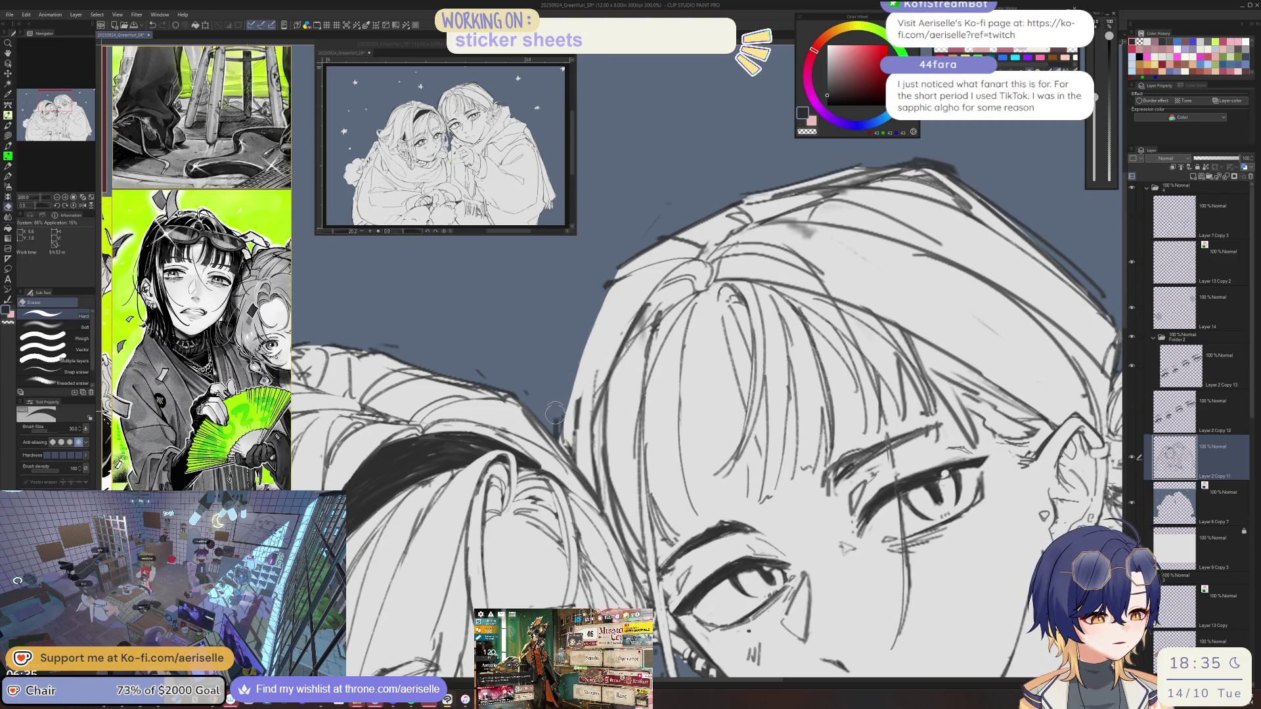
Erase leftover marks along the hair line.
{"action": "key", "text": "p"}
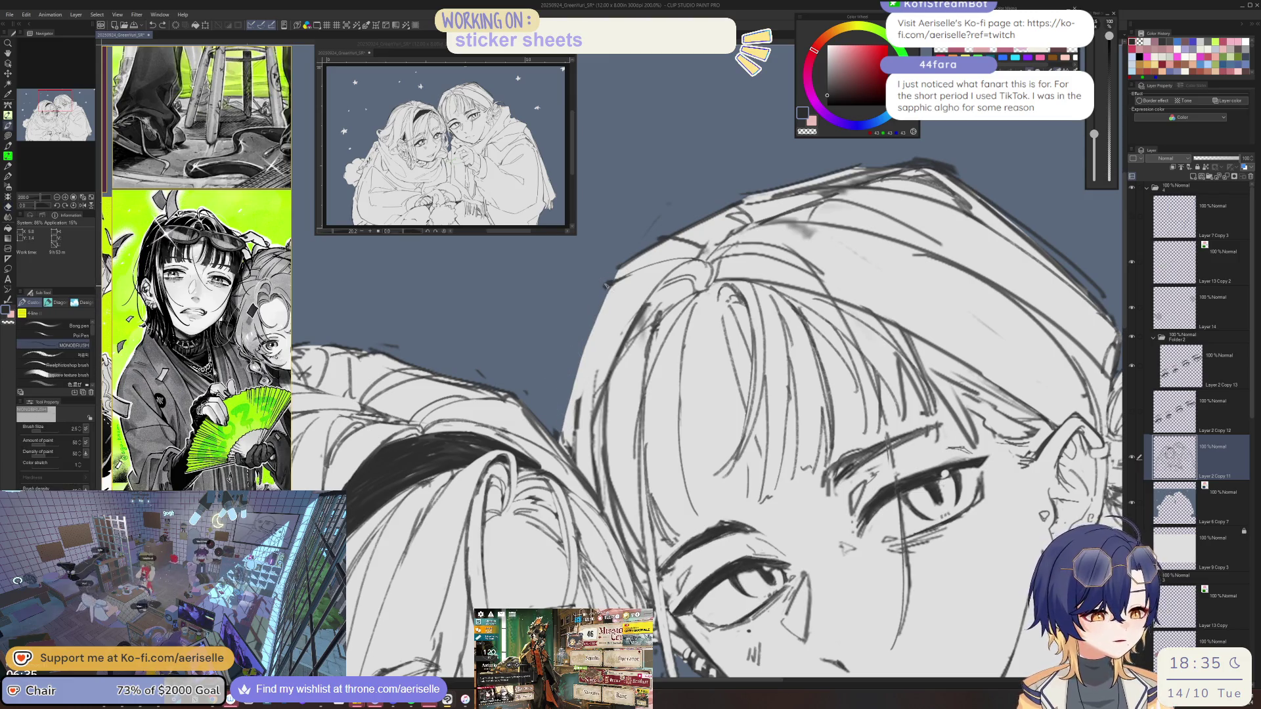
{"action": "key", "text": "e"}
{"action": "left_click_drag", "start_coordinate": [576, 397], "coordinate": [571, 441]}
{"action": "scroll", "coordinate": [573, 441], "scroll_direction": "down", "scroll_amount": 3}
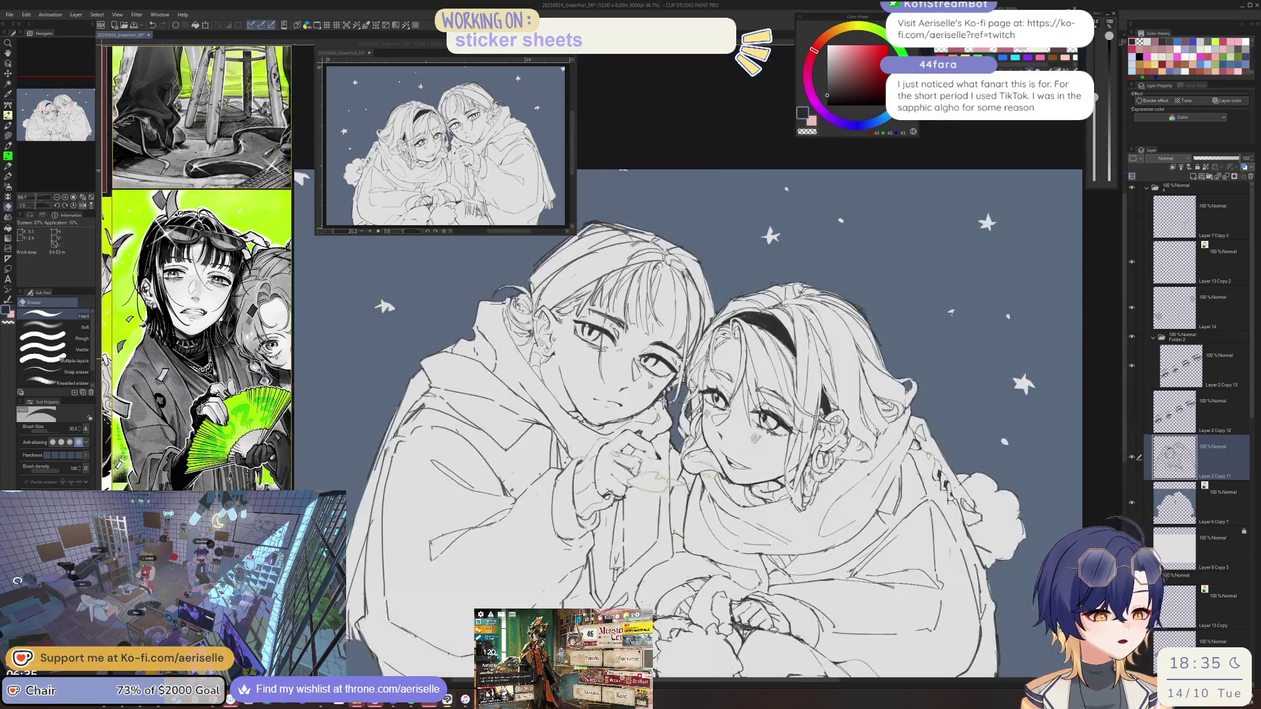
{"action": "scroll", "coordinate": [846, 243], "scroll_direction": "up", "scroll_amount": 2}
{"action": "key", "text": "p"}
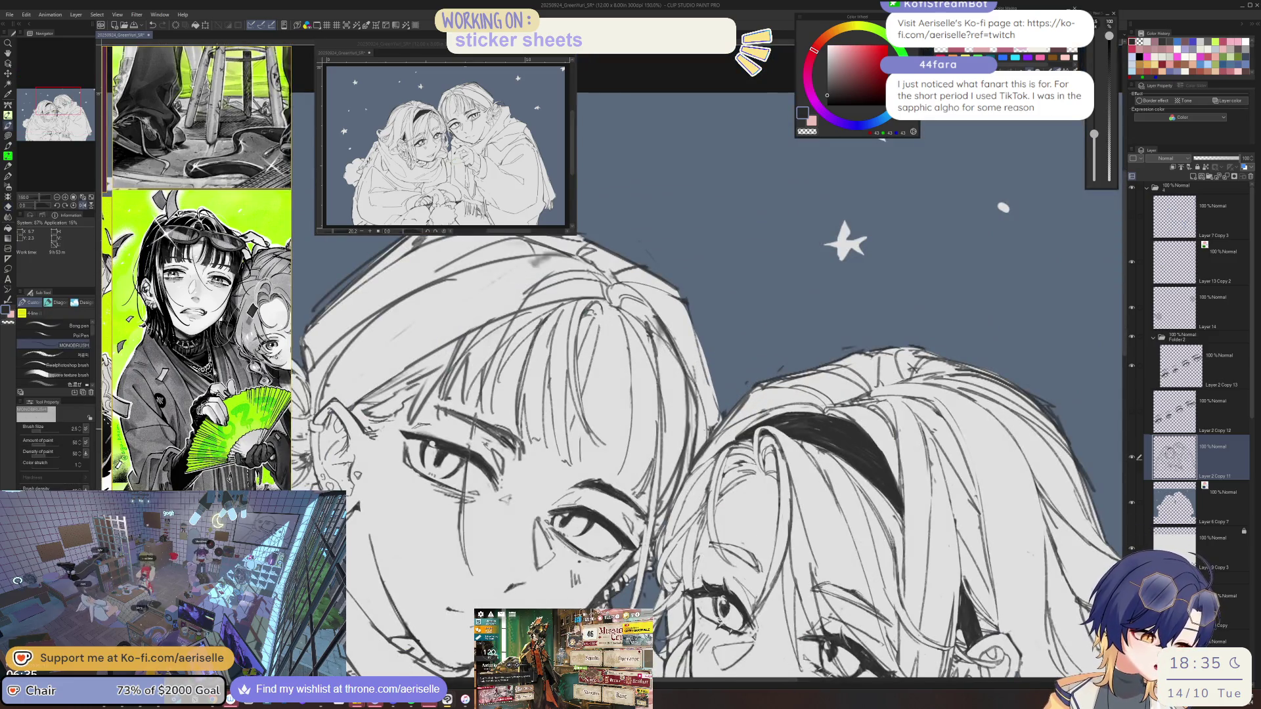
Set the brush size to 3.0 and fill a small gap in the base fill on Layer 6 Copy 7.
{"action": "key", "text": "bracketright"}
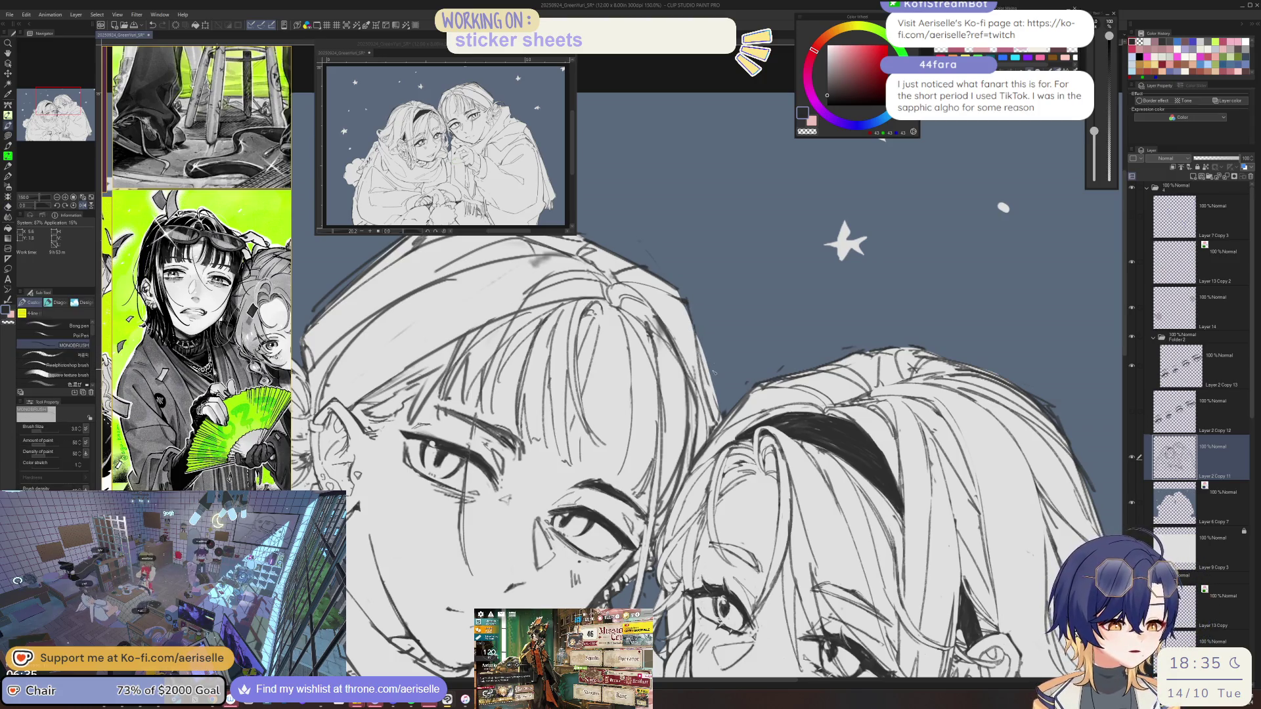
{"action": "key", "text": "alt+bracketleft"}
{"action": "key", "text": "u"}
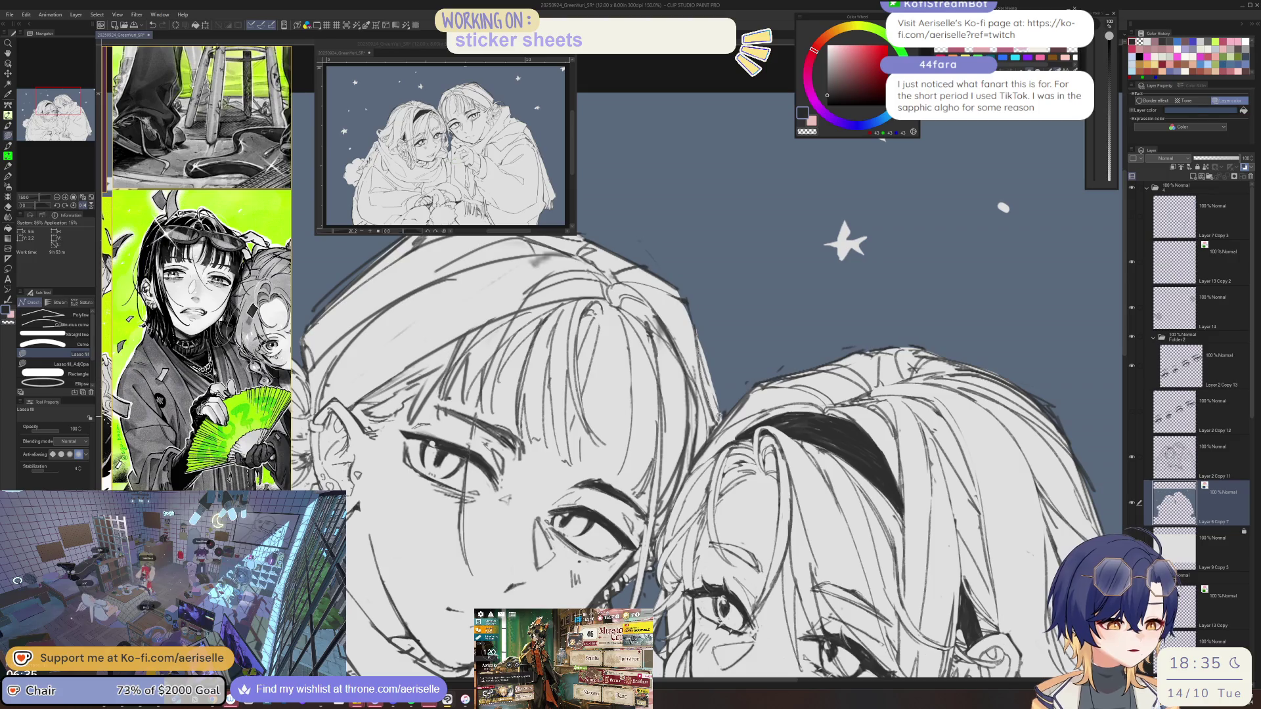
{"action": "left_click_drag", "start_coordinate": [729, 291], "coordinate": [704, 270]}
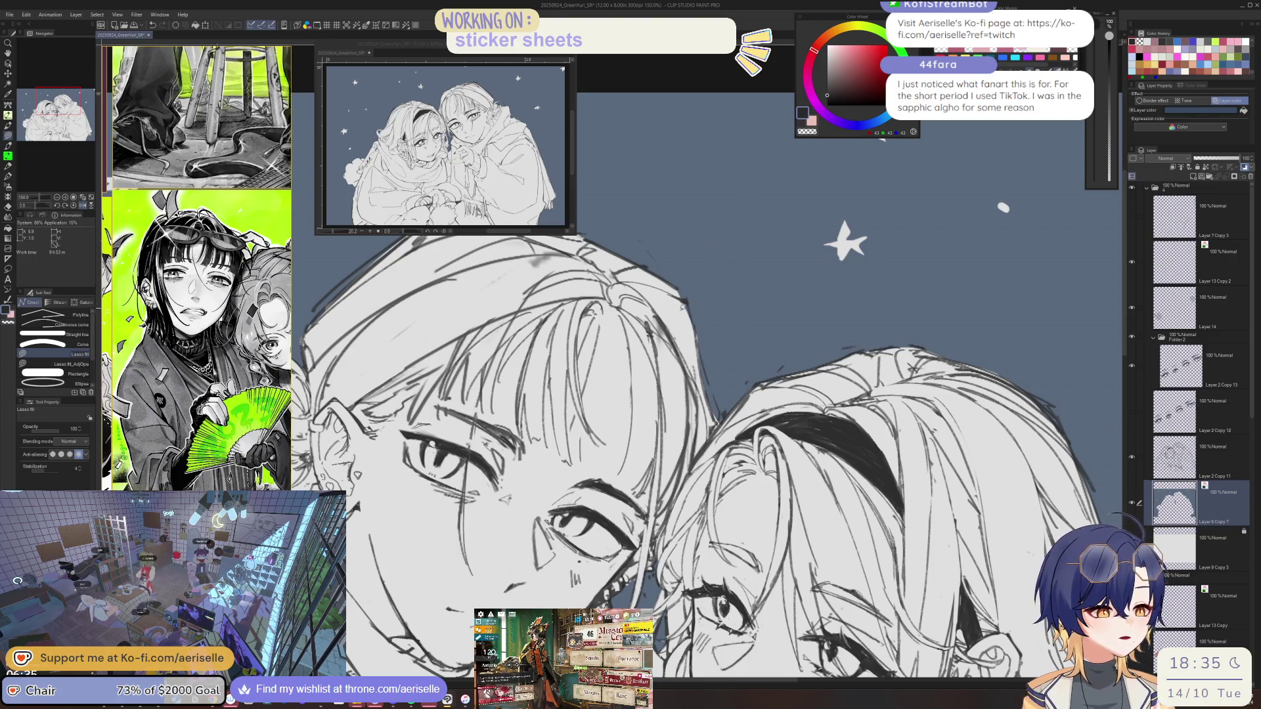
Reset the view to 100% and erase sketch lines near the hair parting on Layer 2 Copy 11.
{"action": "key", "text": "e"}
{"action": "key", "text": "h"}
{"action": "key", "text": "ctrl+alt+0"}
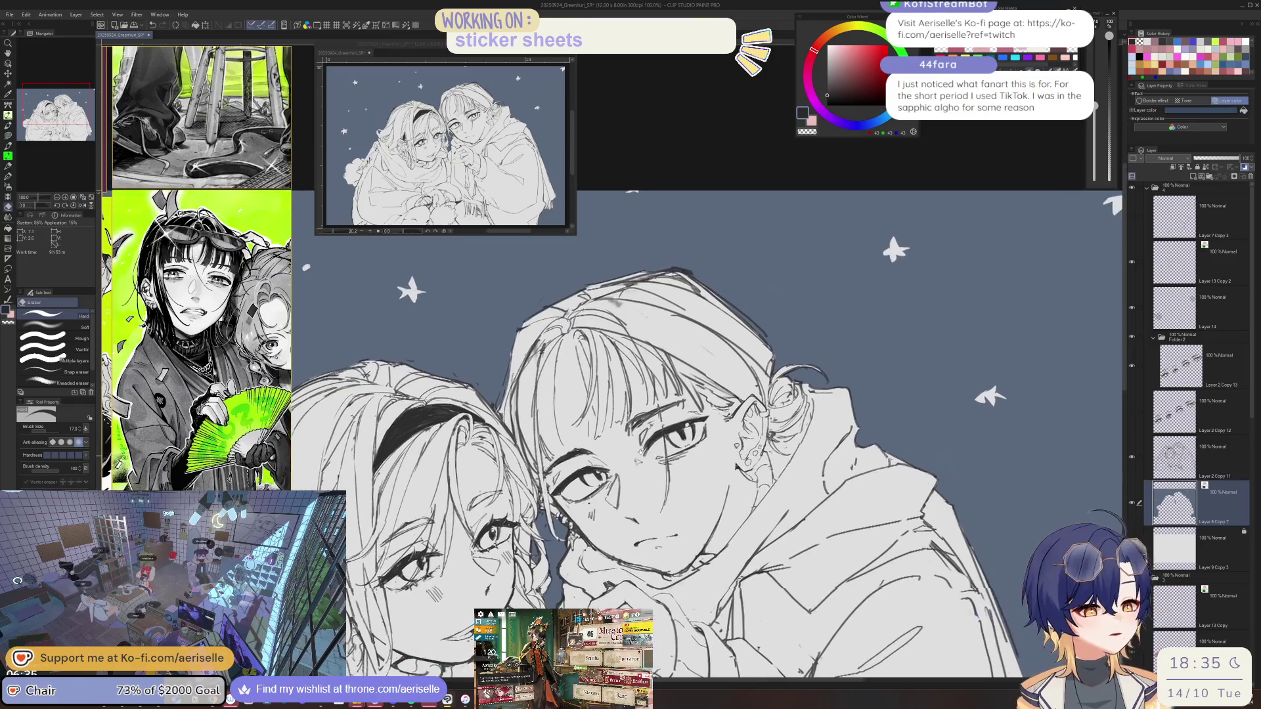
{"action": "scroll", "coordinate": [635, 458], "scroll_direction": "up", "scroll_amount": 4}
{"action": "key", "text": "alt+bracketright"}
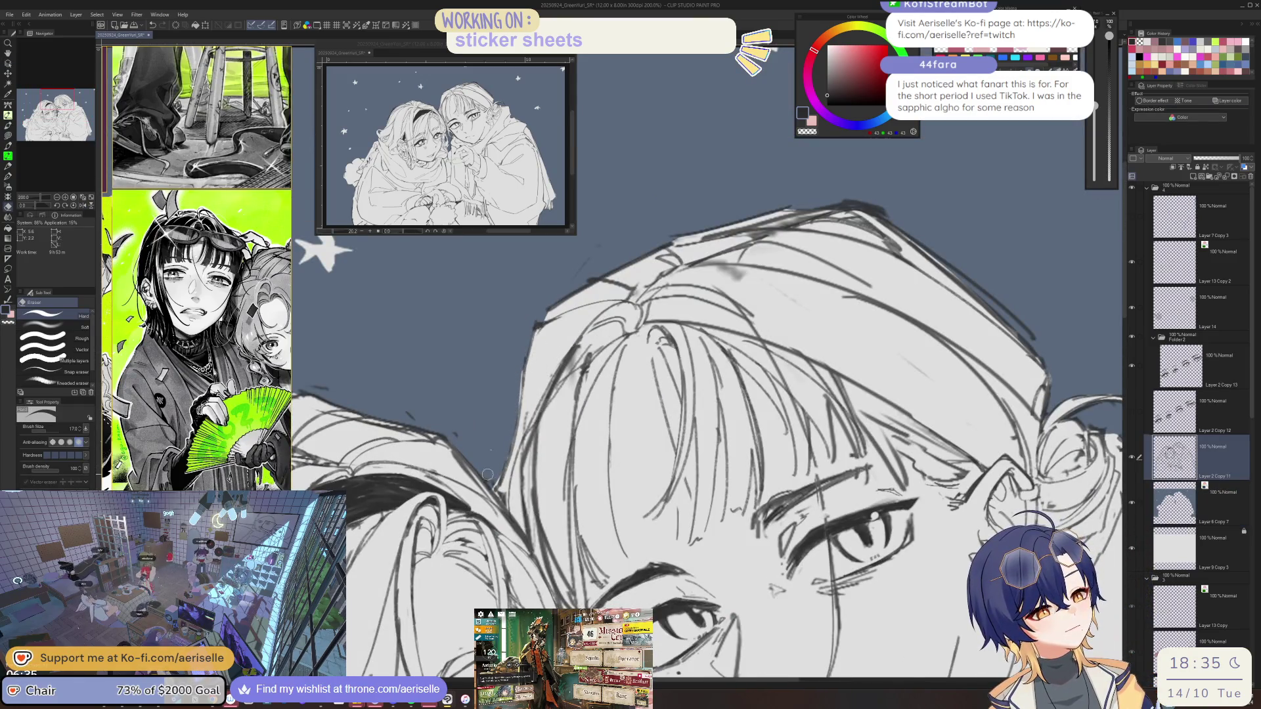
{"action": "key", "text": "p"}
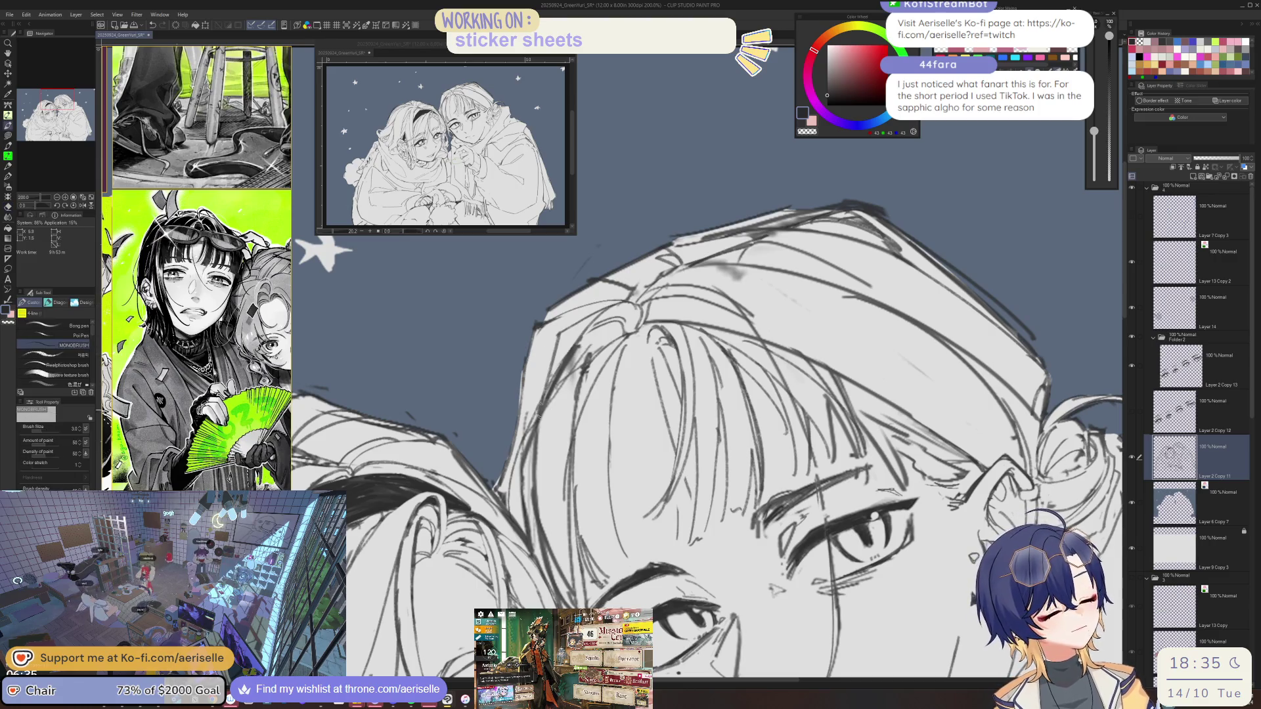
{"action": "key", "text": "e"}
{"action": "scroll", "coordinate": [574, 367], "scroll_direction": "down", "scroll_amount": 5}
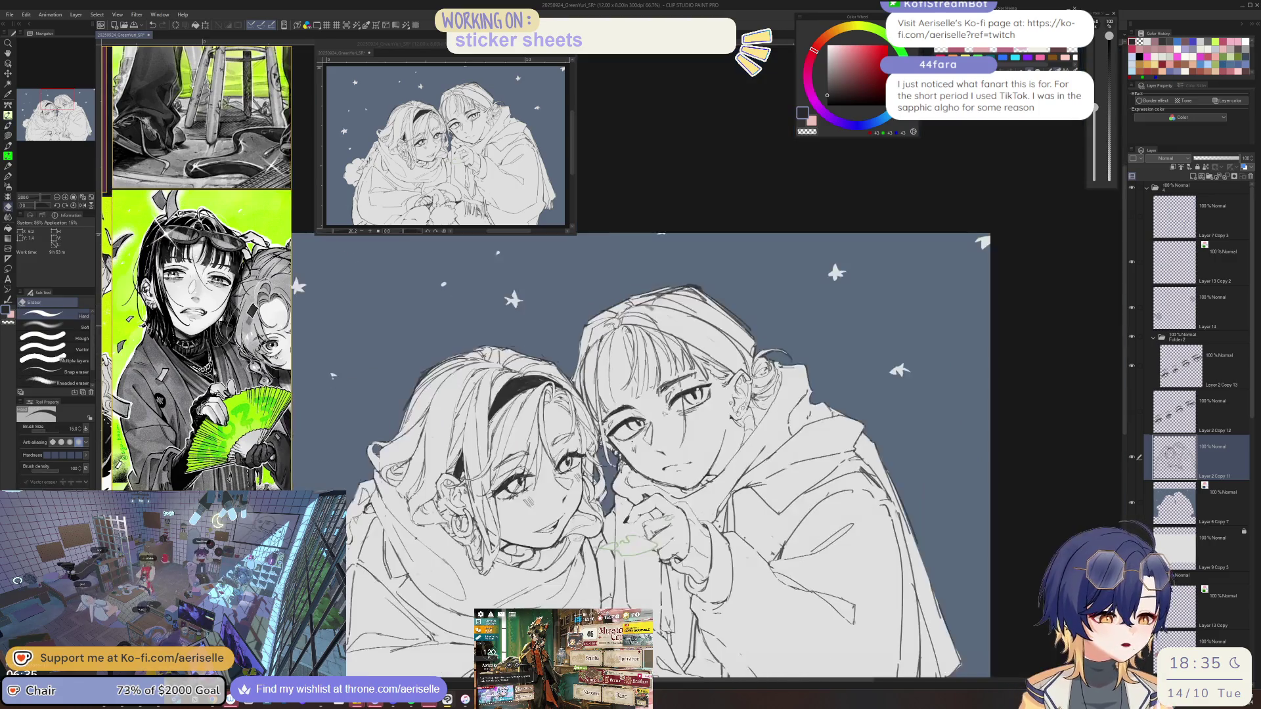
{"action": "scroll", "coordinate": [574, 366], "scroll_direction": "up", "scroll_amount": 5}
{"action": "mouse_move", "coordinate": [591, 420]}
{"action": "left_mouse_down"}
{"action": "mouse_move", "coordinate": [627, 373]}
{"action": "mouse_move", "coordinate": [653, 365]}
{"action": "mouse_move", "coordinate": [581, 402]}
{"action": "mouse_move", "coordinate": [566, 425]}
{"action": "left_mouse_up"}
Sketch new strokes at the hair parting and refine the small hair strokes.
{"action": "key", "text": "p"}
{"action": "left_click_drag", "start_coordinate": [617, 382], "coordinate": [577, 454]}
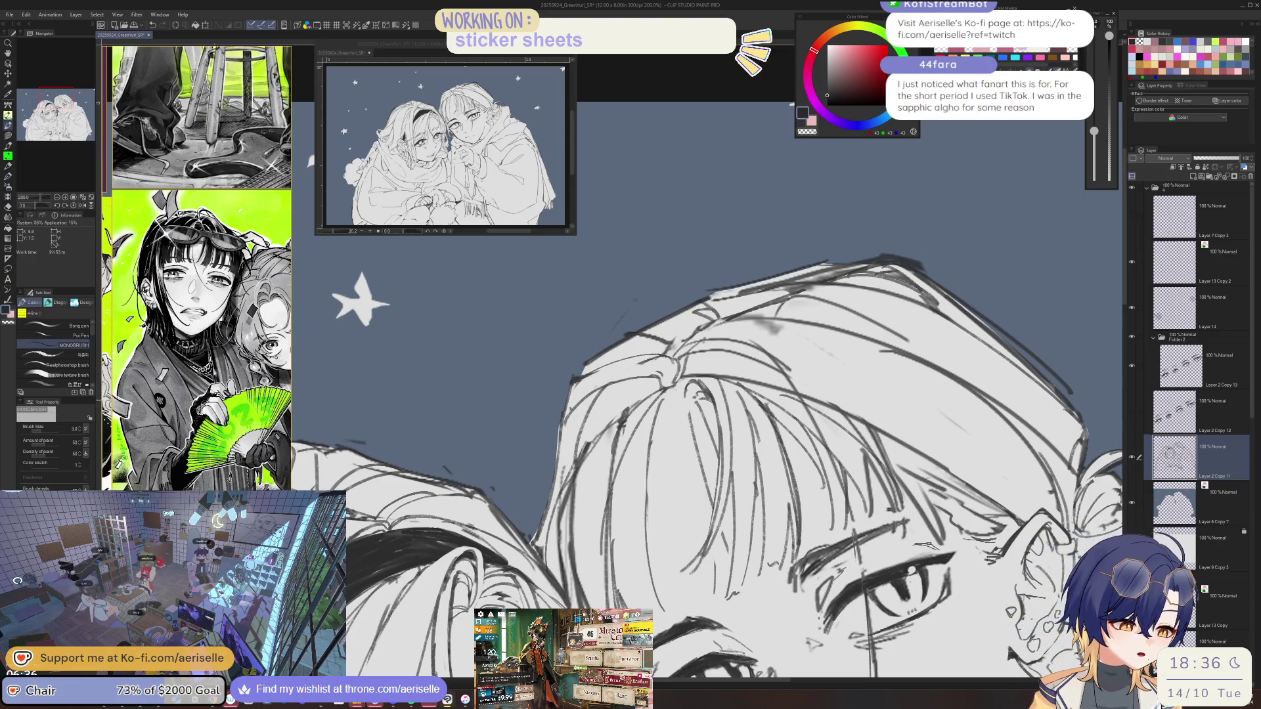
{"action": "key", "text": "e"}
{"action": "key", "text": "p"}
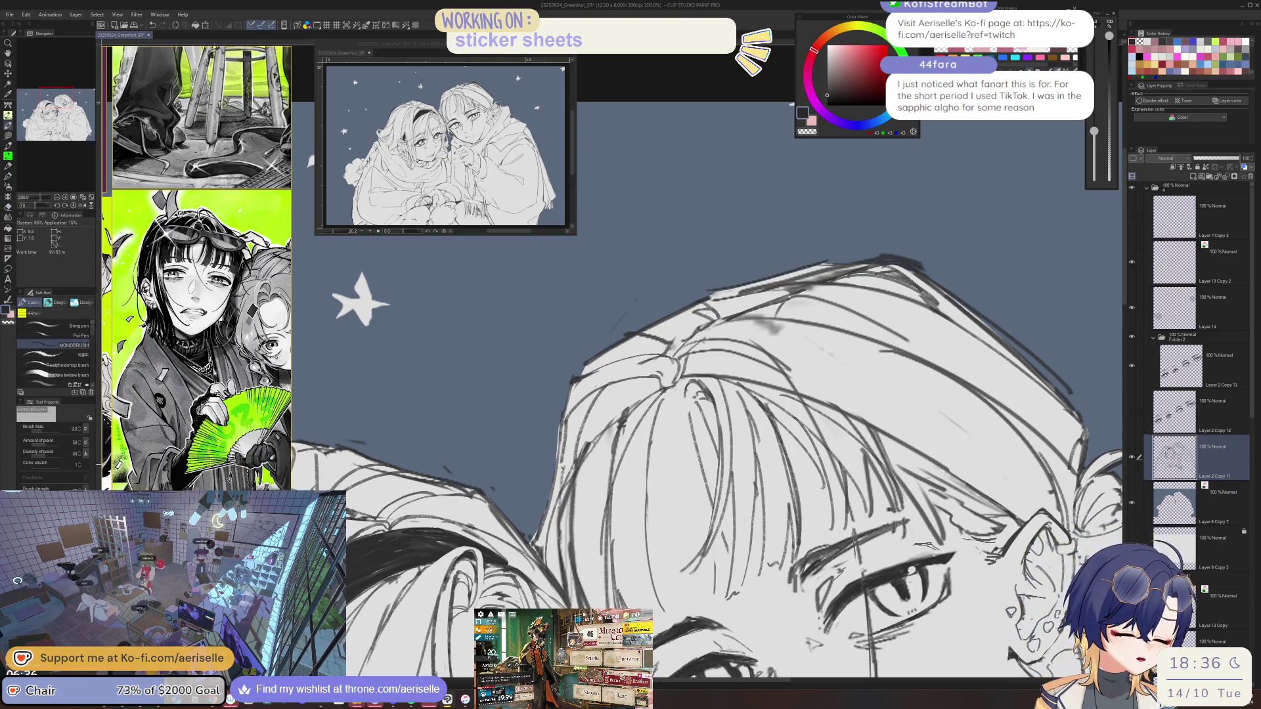
{"action": "key", "text": "ctrl+minus"}
{"action": "key", "text": "ctrl+minus"}
{"action": "key", "text": "ctrl+minus"}
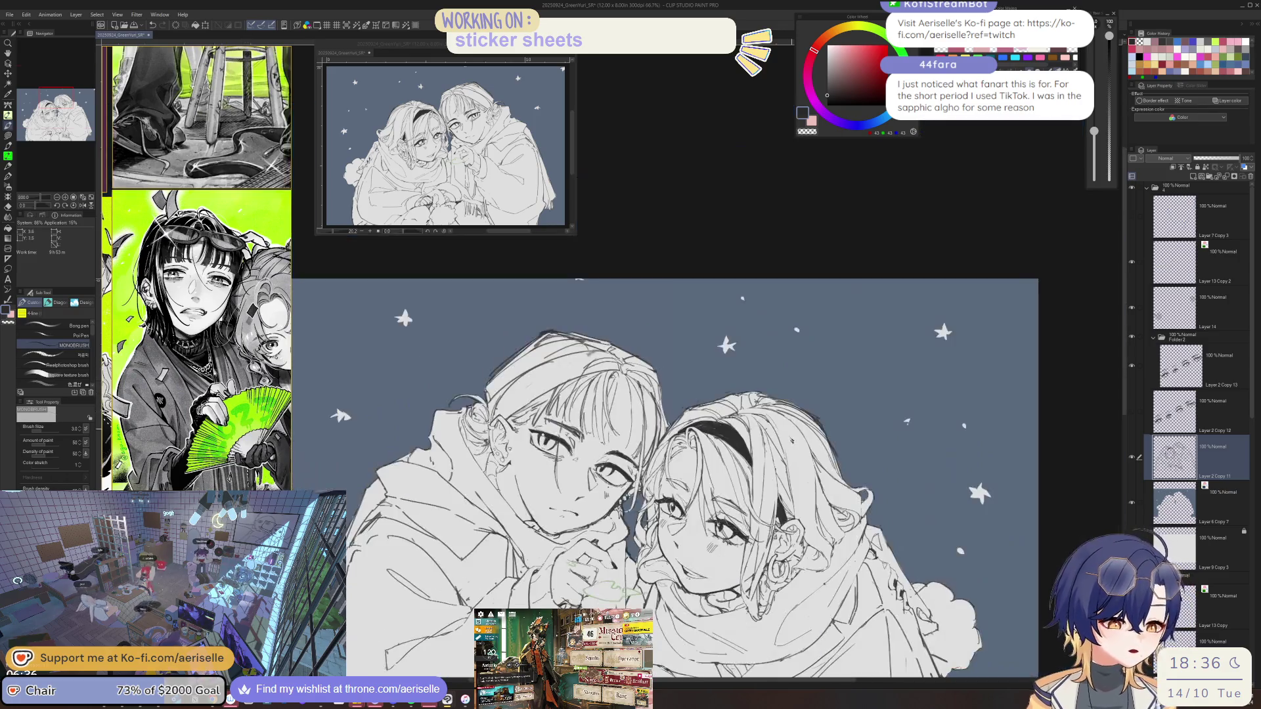
{"action": "key", "text": "ctrl+plus"}
{"action": "key", "text": "ctrl+plus"}
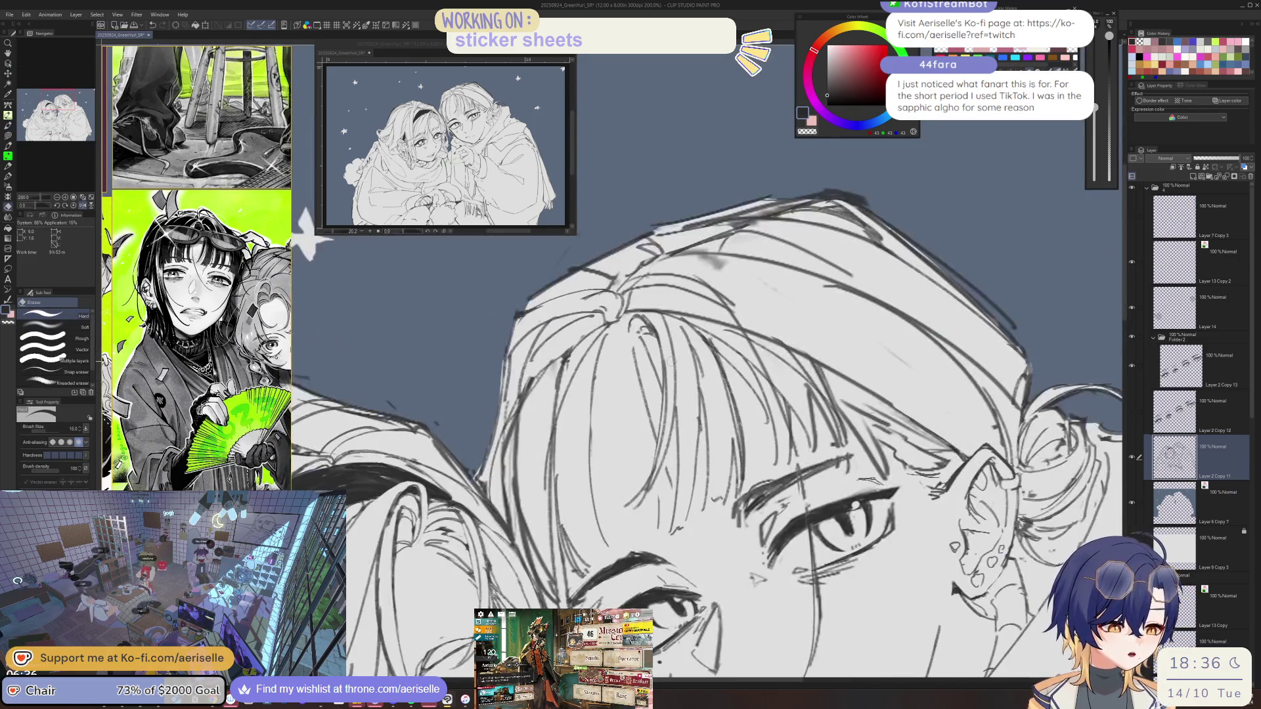
{"action": "key", "text": "ctrl+plus"}
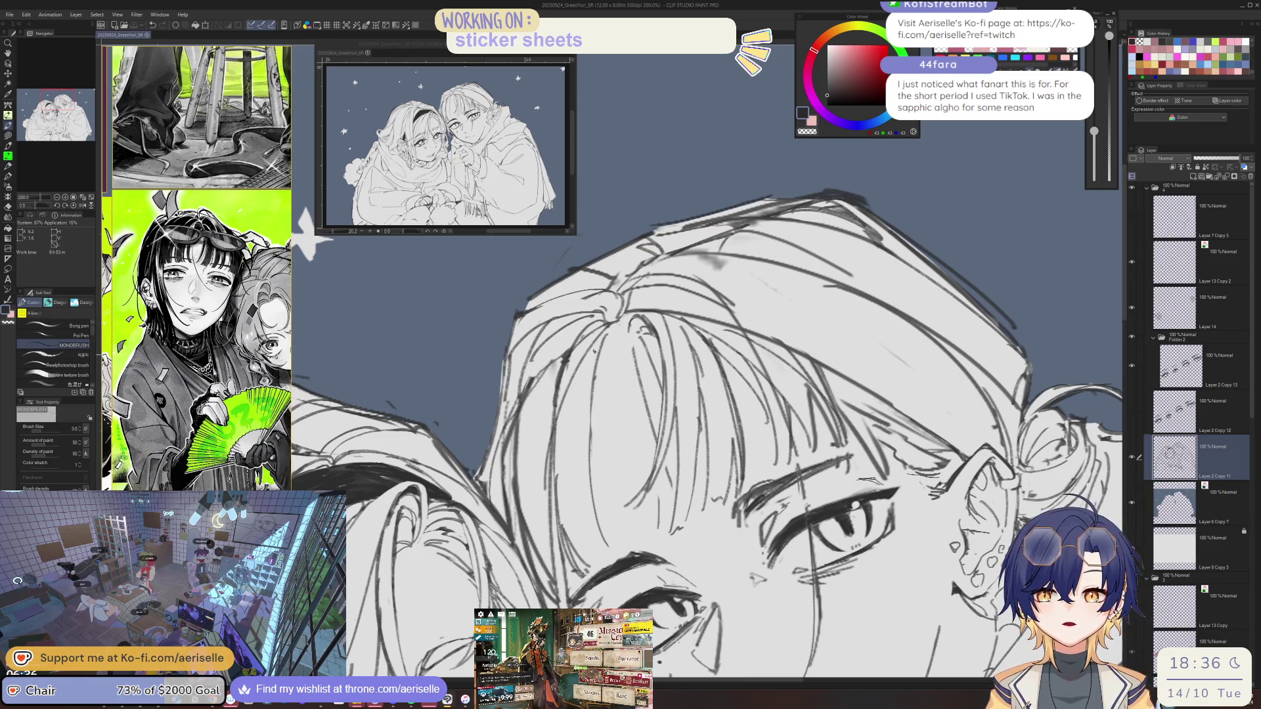
{"action": "left_click_drag", "start_coordinate": [570, 335], "coordinate": [560, 437]}
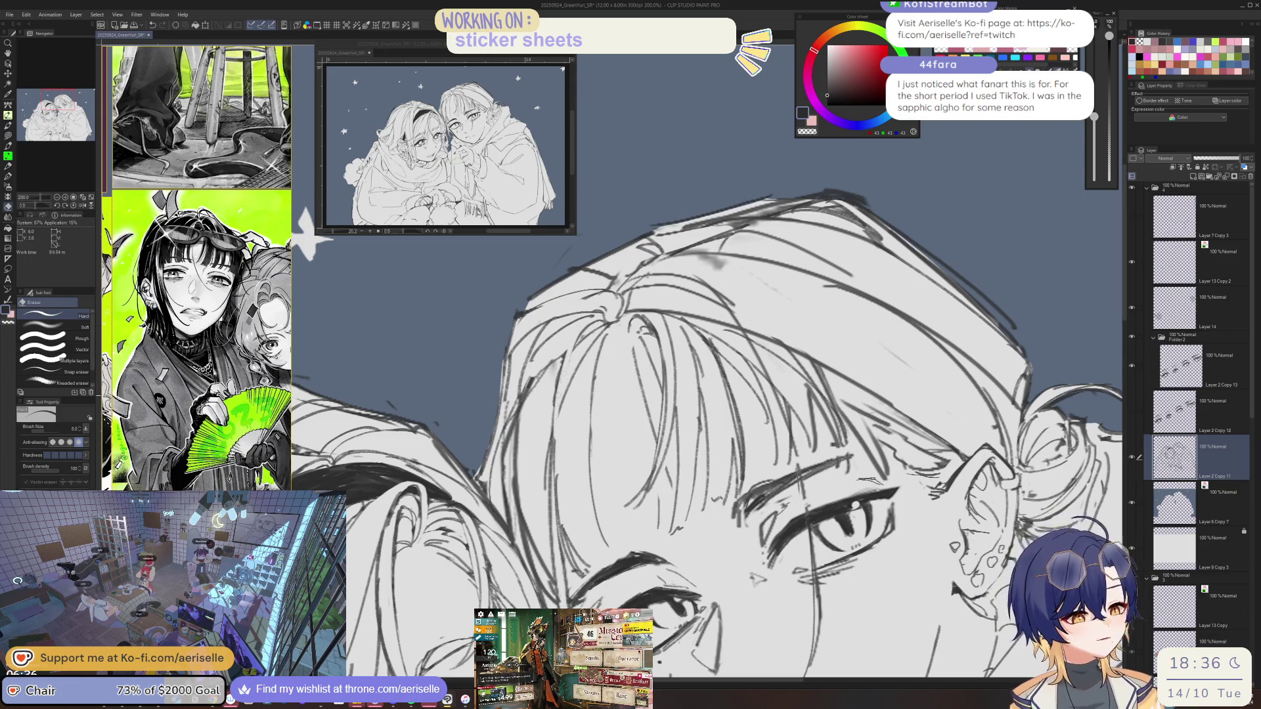
Set the brush size to 2.5 and erase hair strokes beside the ear, checking in a mirrored view.
{"action": "key", "text": "bracketleft"}
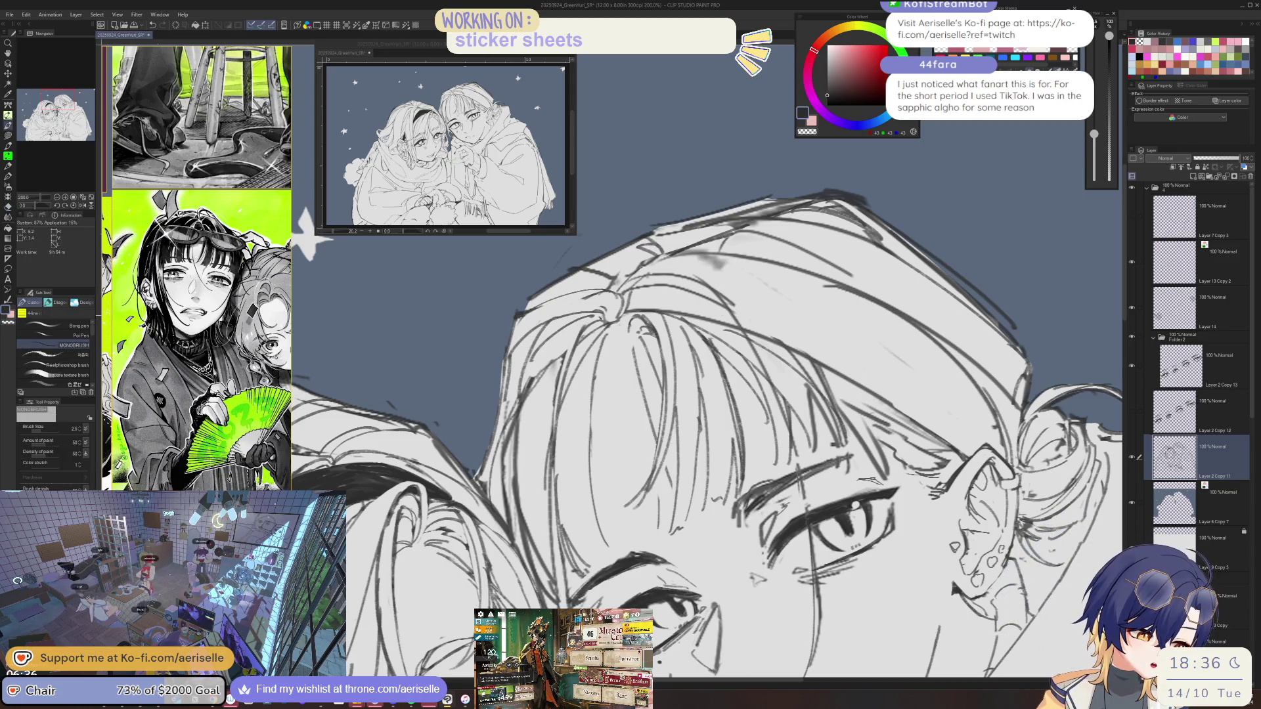
{"action": "key", "text": "e"}
{"action": "left_click_drag", "start_coordinate": [569, 342], "coordinate": [551, 540]}
{"action": "key", "text": "h"}
{"action": "key", "text": "ctrl+minus"}
{"action": "key", "text": "ctrl+minus"}
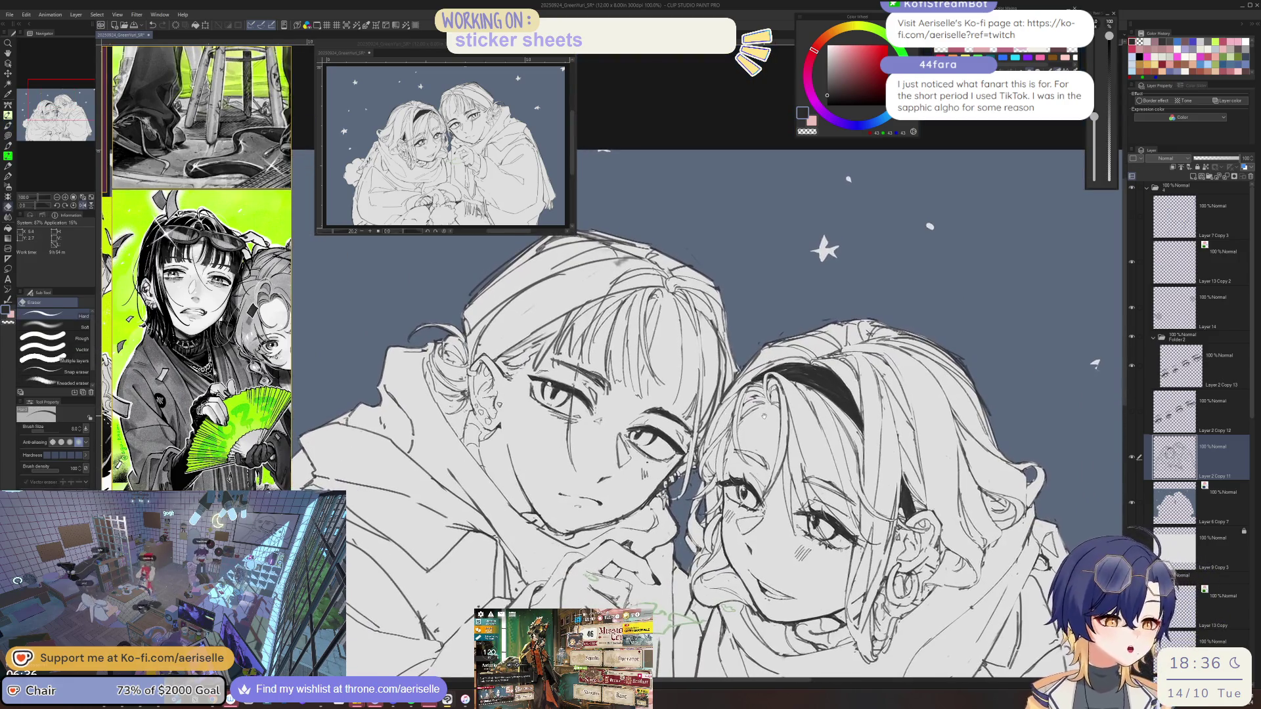
{"action": "key", "text": "h"}
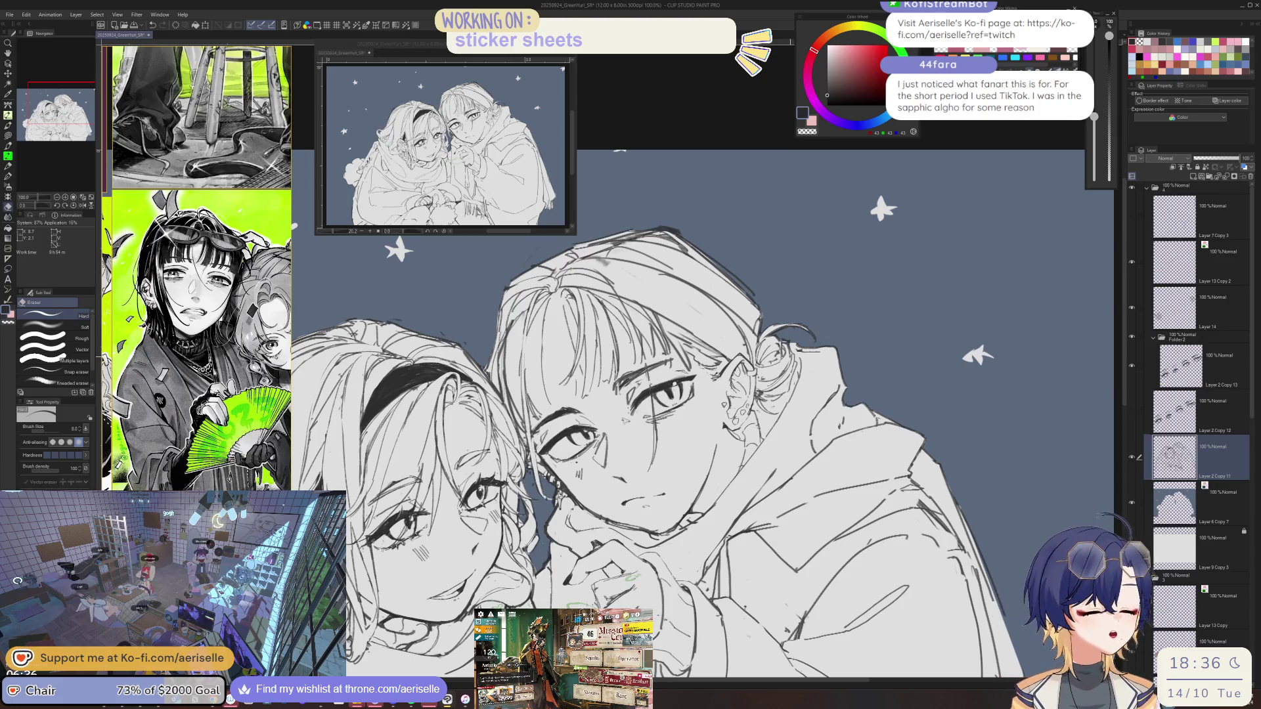
{"action": "key", "text": "ctrl+plus"}
{"action": "key", "text": "ctrl+plus"}
At 150% zoom, draw a new hair strand line over the fringe, undoing misplaced strokes.
{"action": "key", "text": "p"}
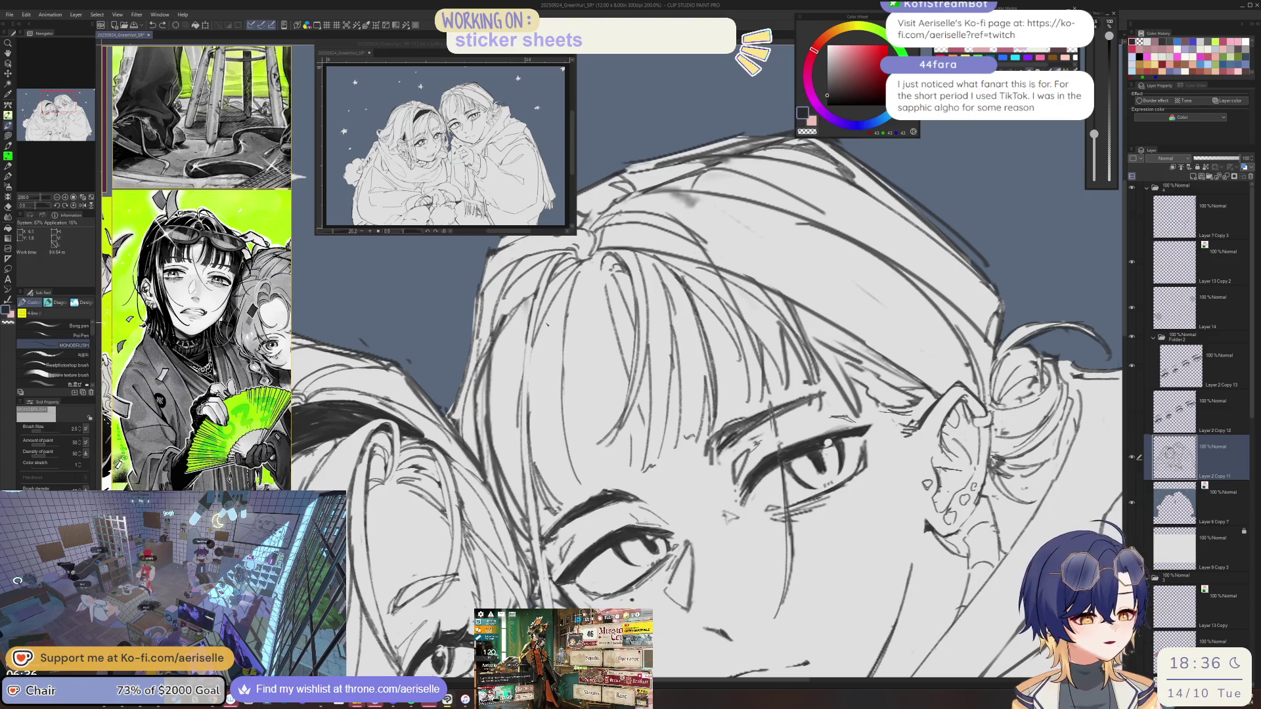
{"action": "key", "text": "ctrl+minus"}
{"action": "key", "text": "ctrl+minus"}
{"action": "key", "text": "ctrl+minus"}
{"action": "key", "text": "ctrl+plus"}
{"action": "key", "text": "ctrl+plus"}
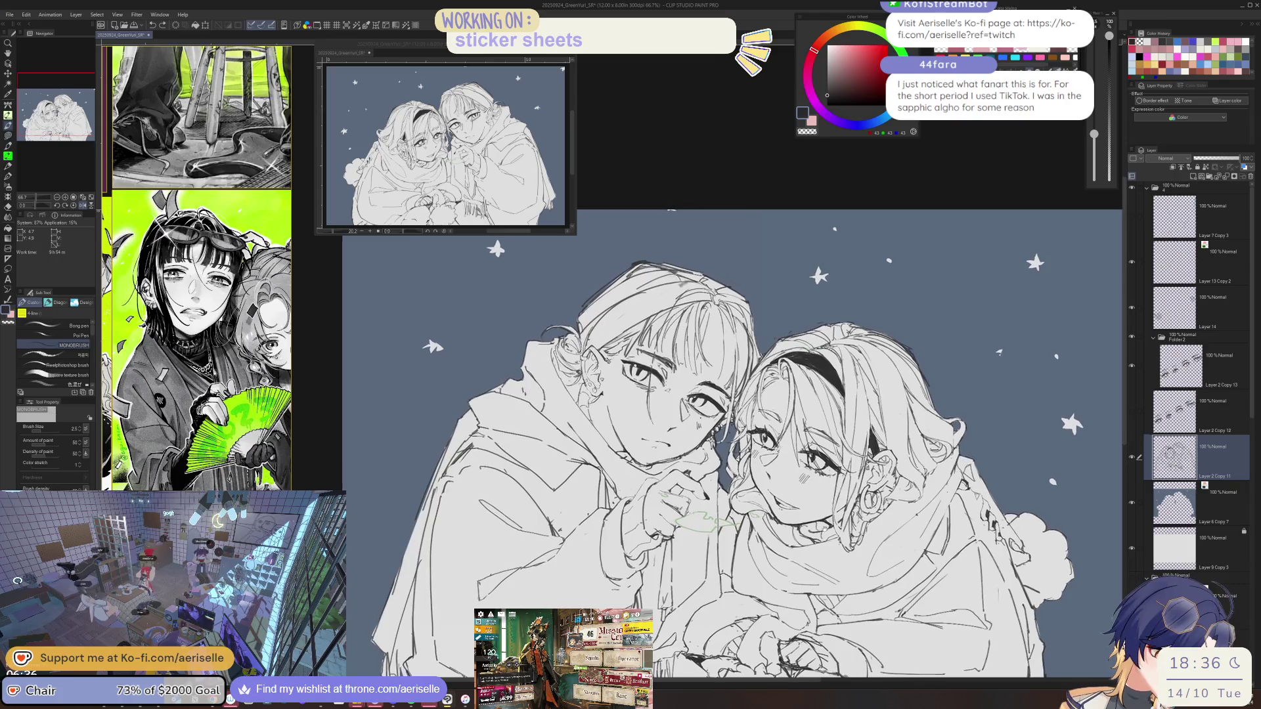
{"action": "key", "text": "ctrl+plus"}
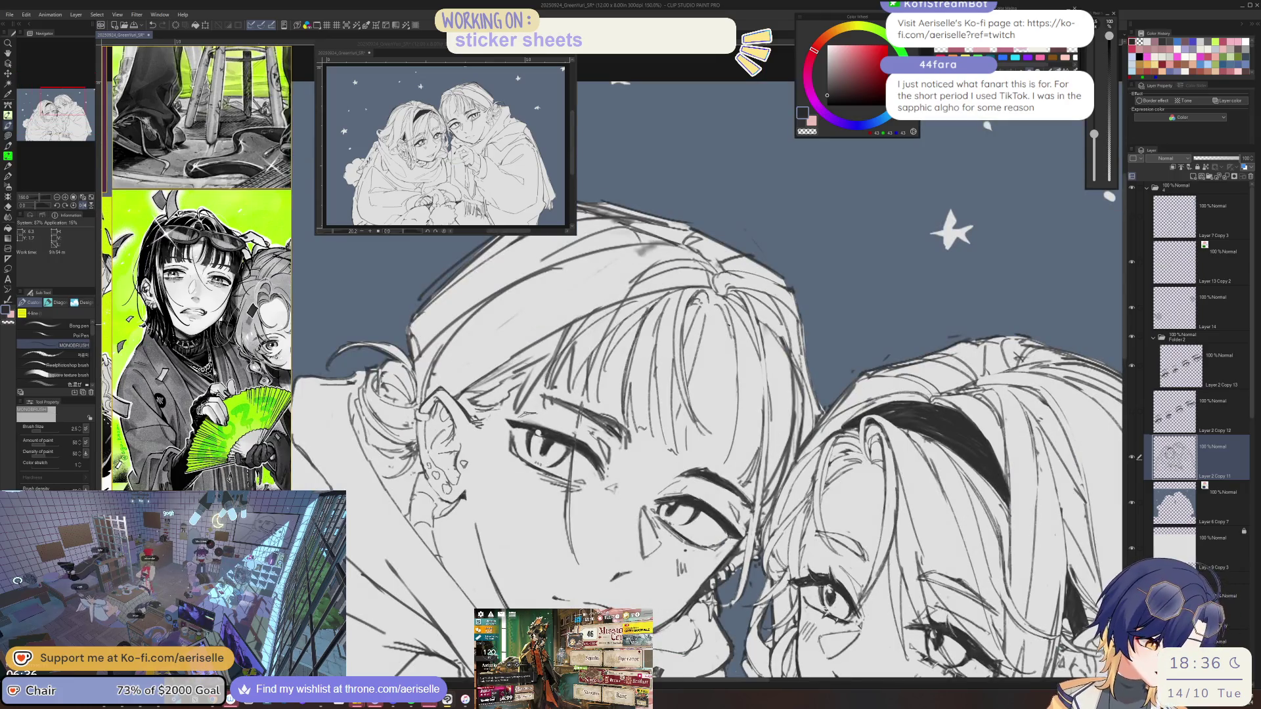
{"action": "key", "text": "e"}
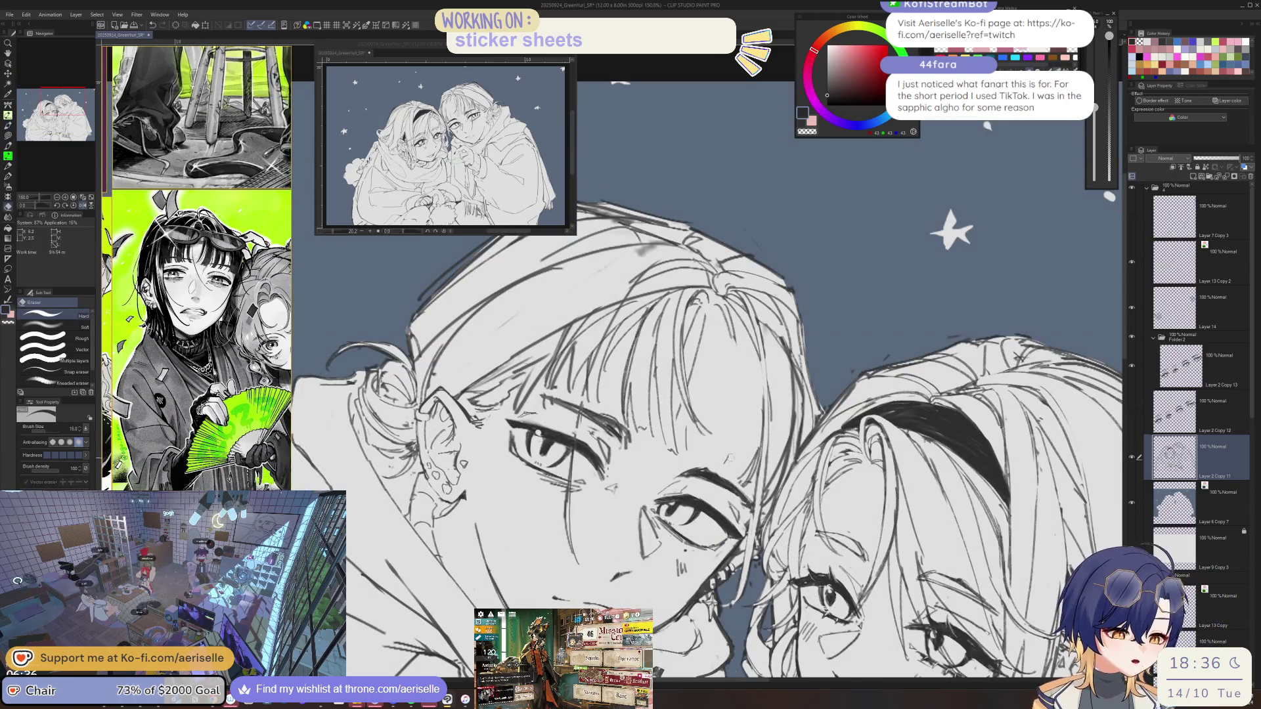
{"action": "key", "text": "p"}
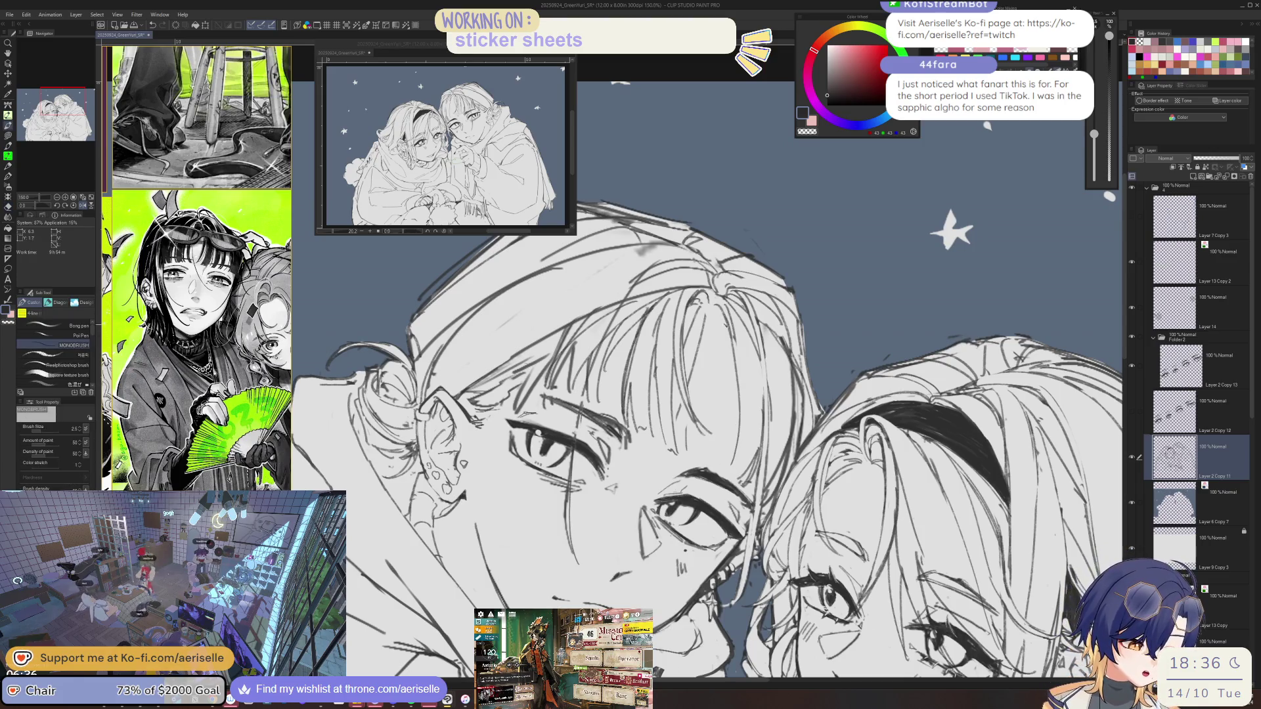
{"action": "key", "text": "ctrl+z"}
{"action": "left_click_drag", "start_coordinate": [735, 364], "coordinate": [722, 463]}
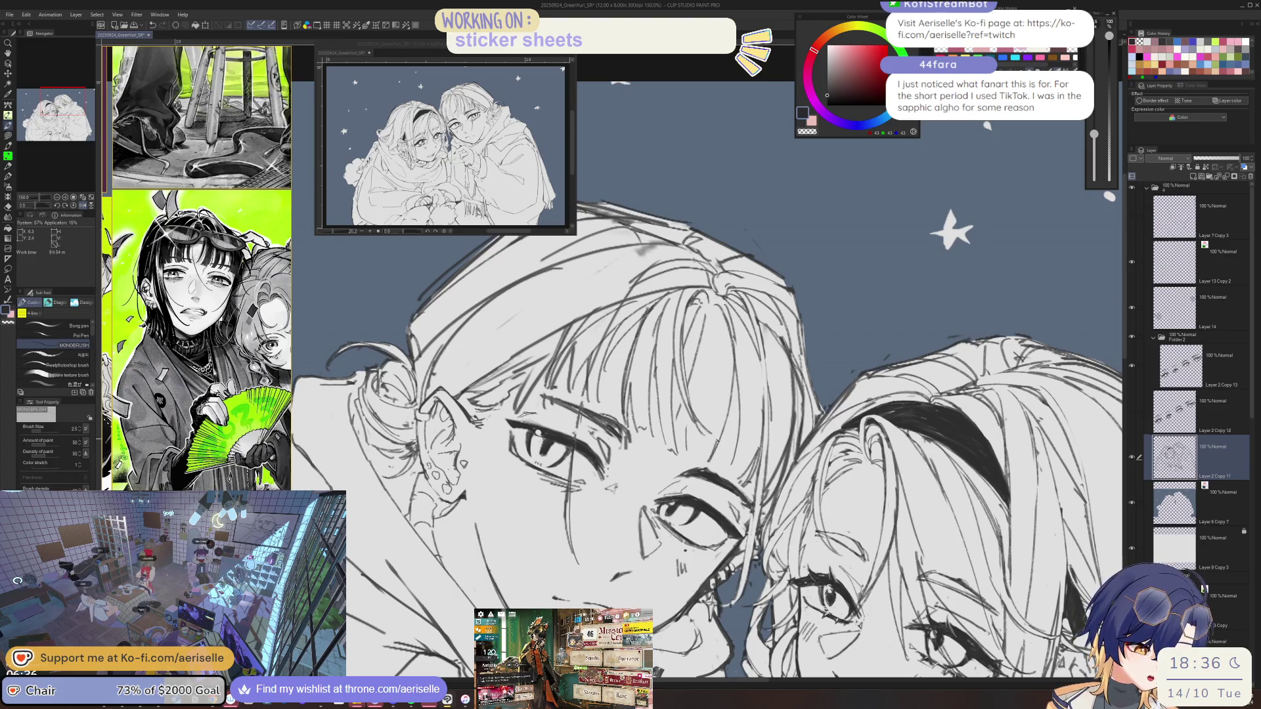
{"action": "left_click_drag", "start_coordinate": [710, 311], "coordinate": [700, 410]}
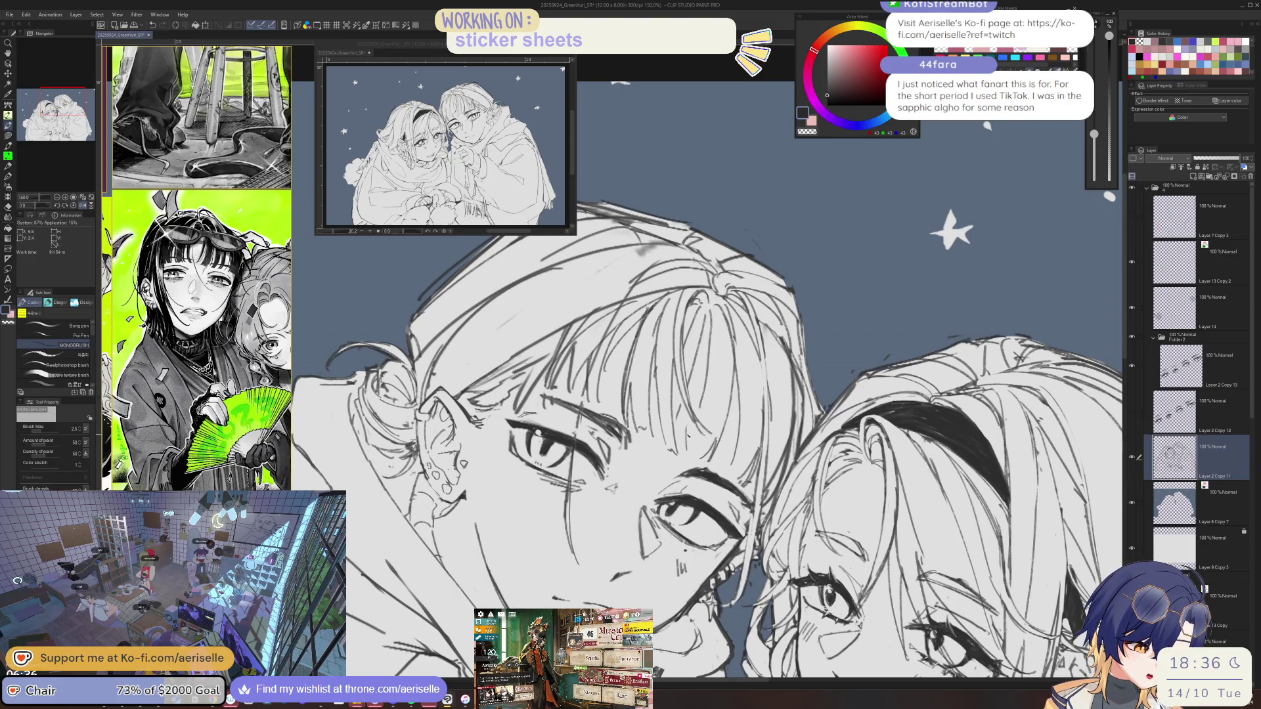
{"action": "key", "text": "ctrl+z"}
Add a dark stroke on the hair strands and check the faces with mirrored, rotated and zoomed views.
{"action": "key", "text": "e"}
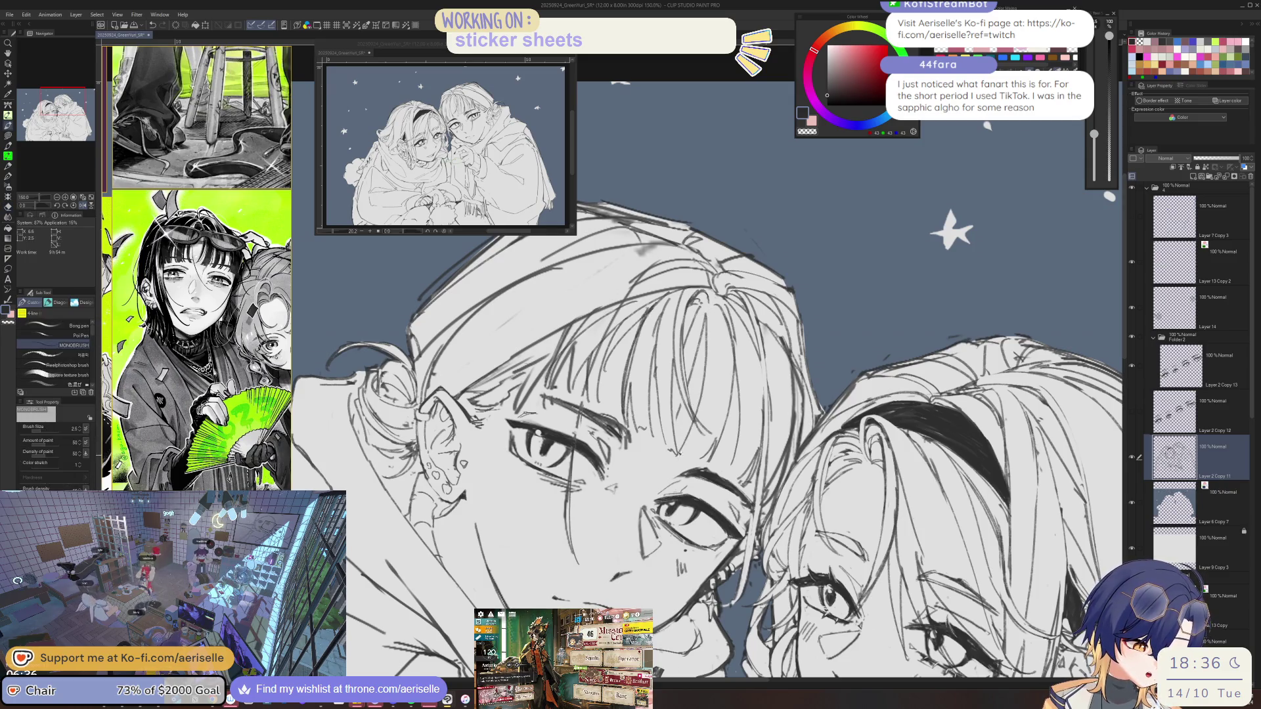
{"action": "key", "text": "h"}
{"action": "mouse_move", "coordinate": [520, 309]}
{"action": "left_mouse_down"}
{"action": "mouse_move", "coordinate": [518, 421]}
{"action": "mouse_move", "coordinate": [532, 454]}
{"action": "left_mouse_up"}
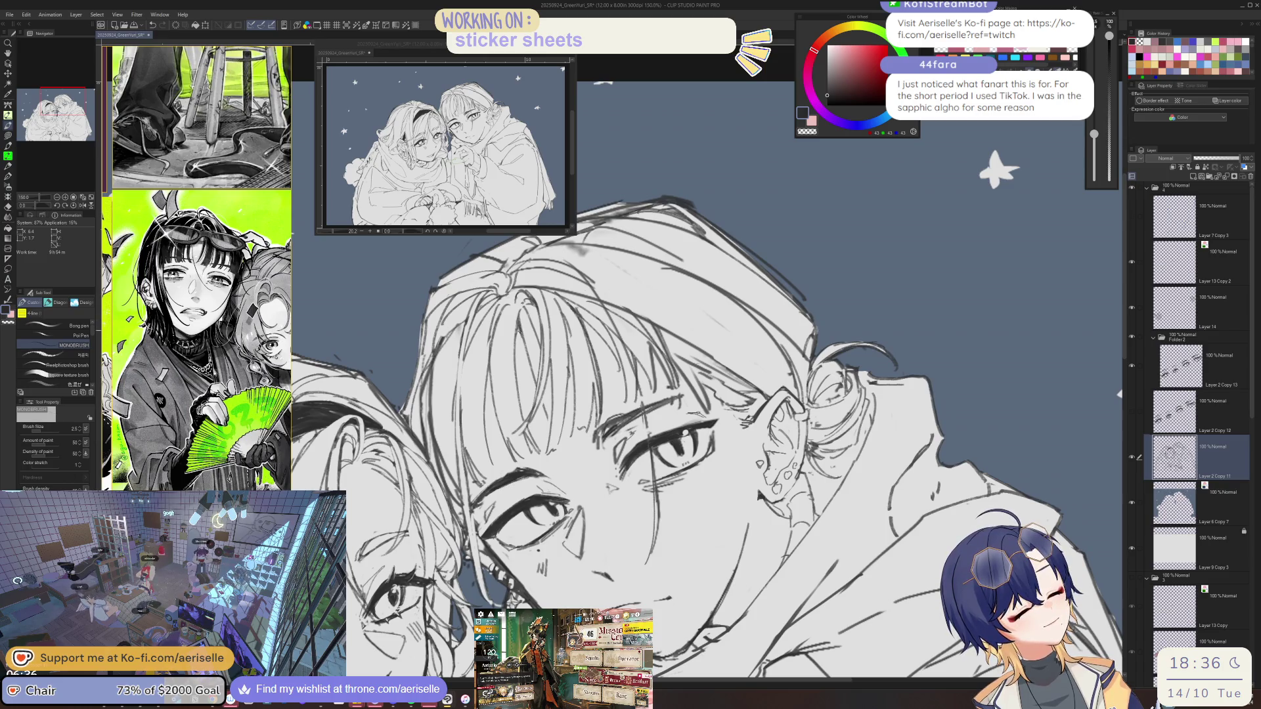
{"action": "key", "text": "ctrl+minus"}
{"action": "key", "text": "ctrl+minus"}
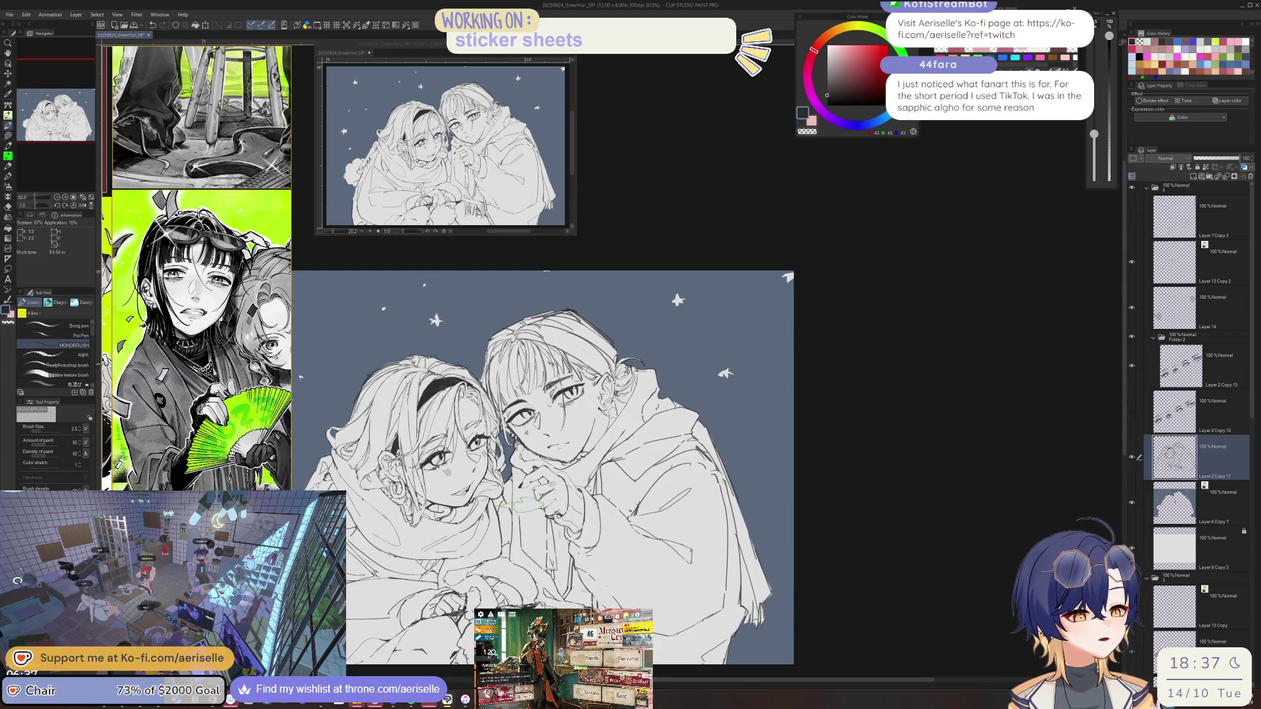
{"action": "key", "text": "ctrl+plus"}
{"action": "key", "text": "ctrl+plus"}
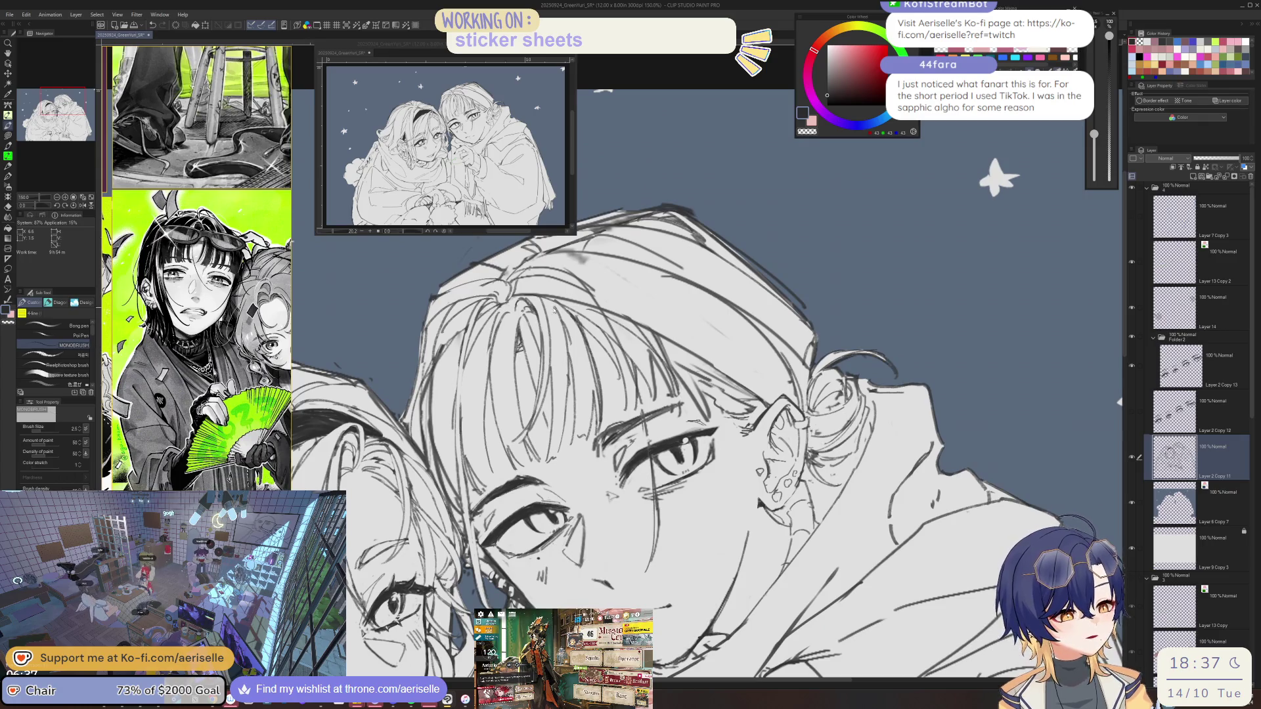
{"action": "key", "text": "ctrl+minus"}
{"action": "key", "text": "h"}
{"action": "key", "text": "minus"}
{"action": "key", "text": "ctrl+plus"}
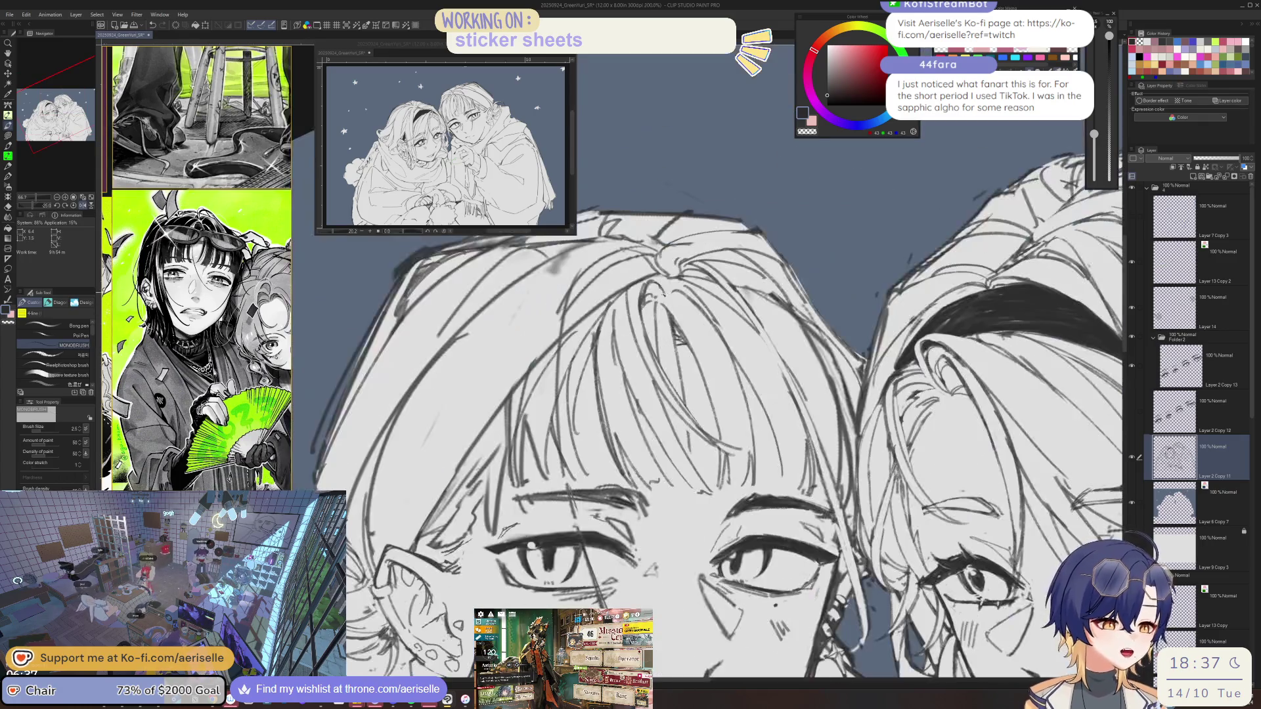
Lasso a patch of fringe strokes, nudge it slightly lower with Move layer, then deselect.
{"action": "key", "text": "m"}
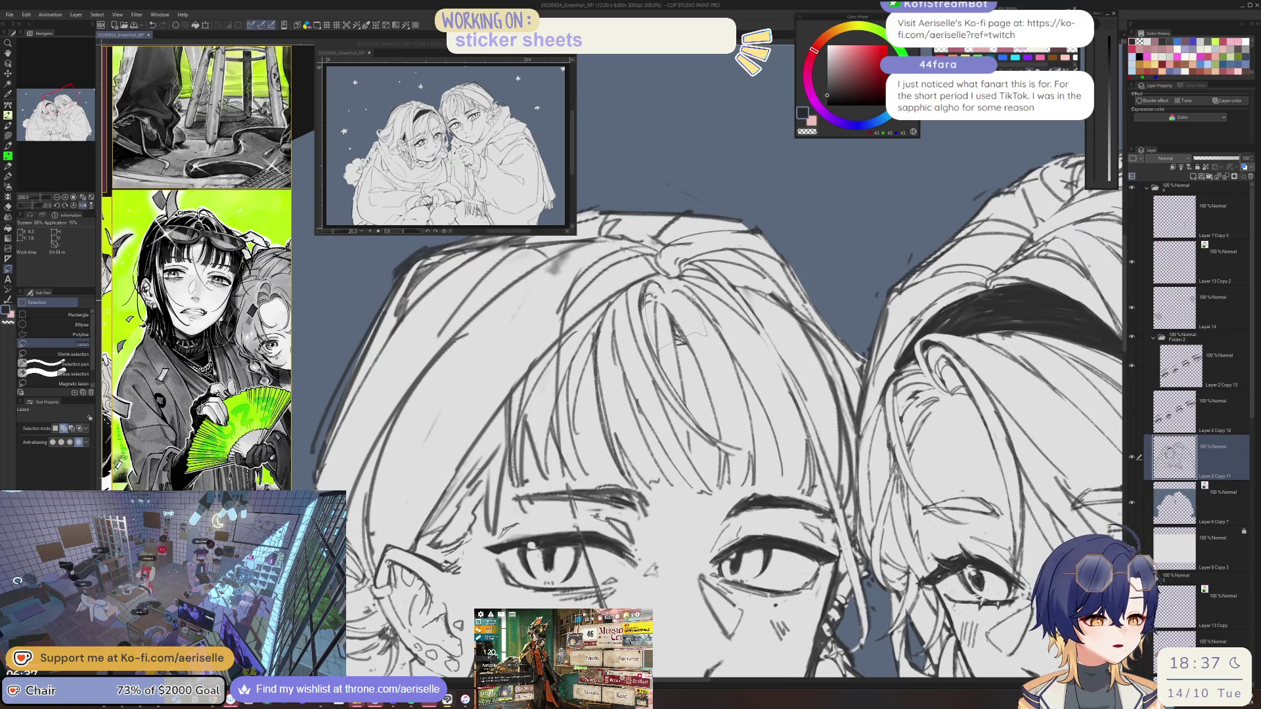
{"action": "left_click_drag", "start_coordinate": [694, 299], "coordinate": [657, 292]}
{"action": "key", "text": "k"}
{"action": "left_click_drag", "start_coordinate": [697, 332], "coordinate": [707, 356]}
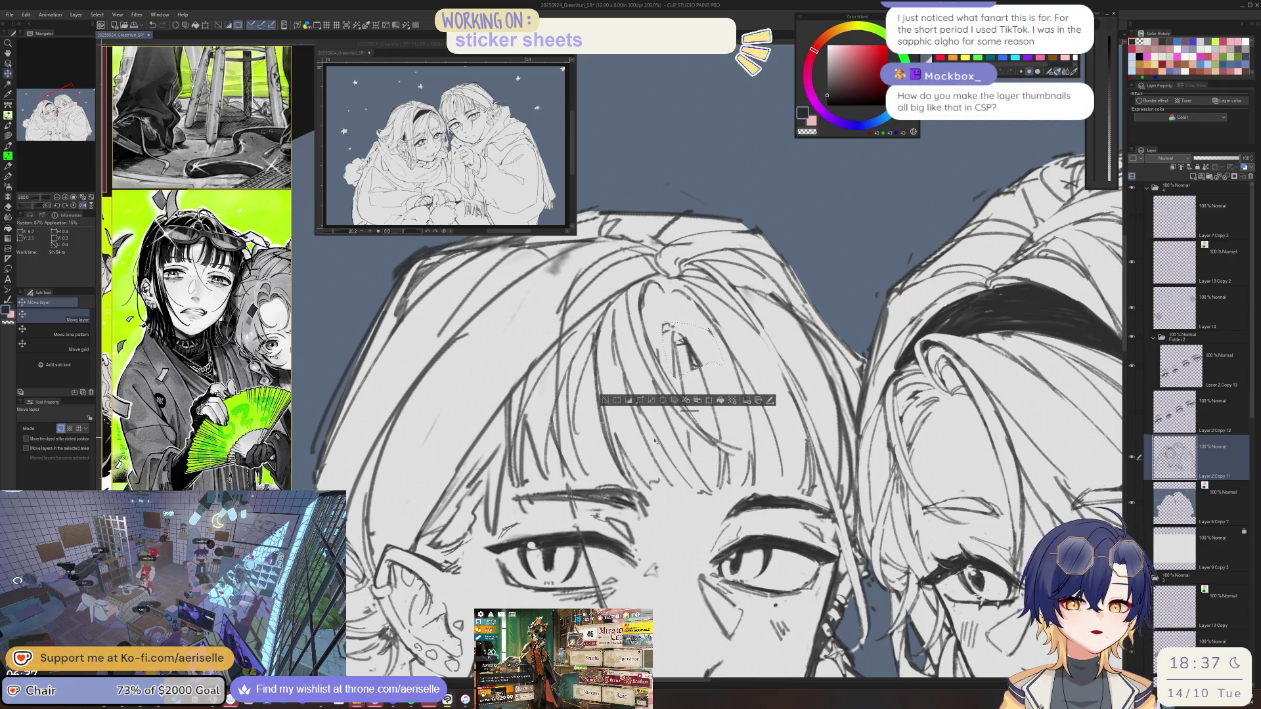
{"action": "left_click", "coordinate": [605, 400]}
{"action": "key", "text": "h"}
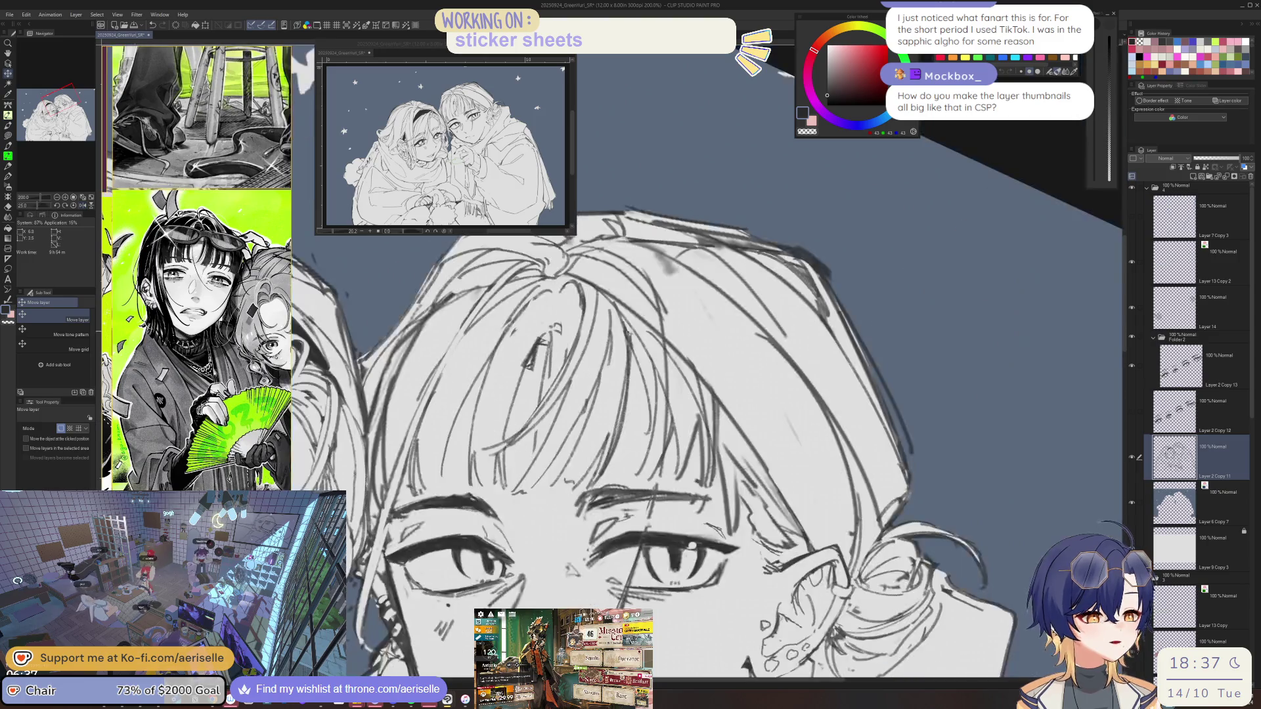
{"action": "key", "text": "e"}
{"action": "key", "text": "b"}
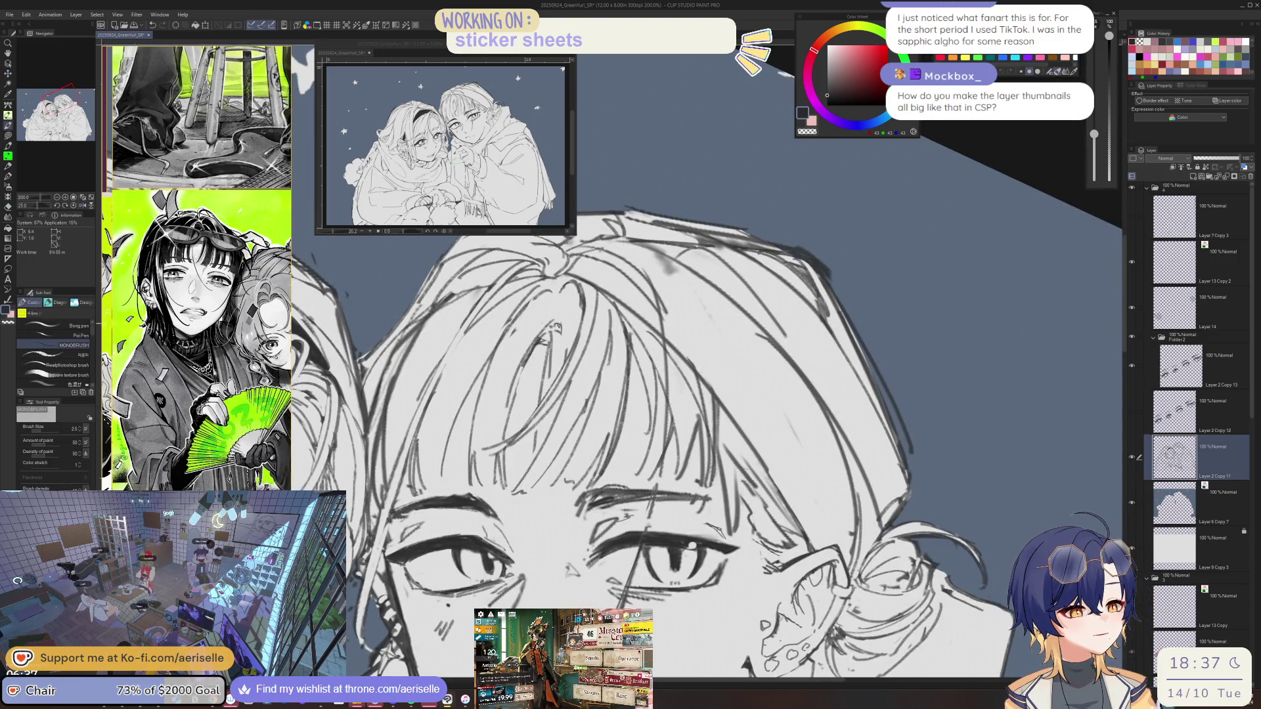
{"action": "scroll", "coordinate": [656, 394], "scroll_direction": "down", "scroll_amount": 4}
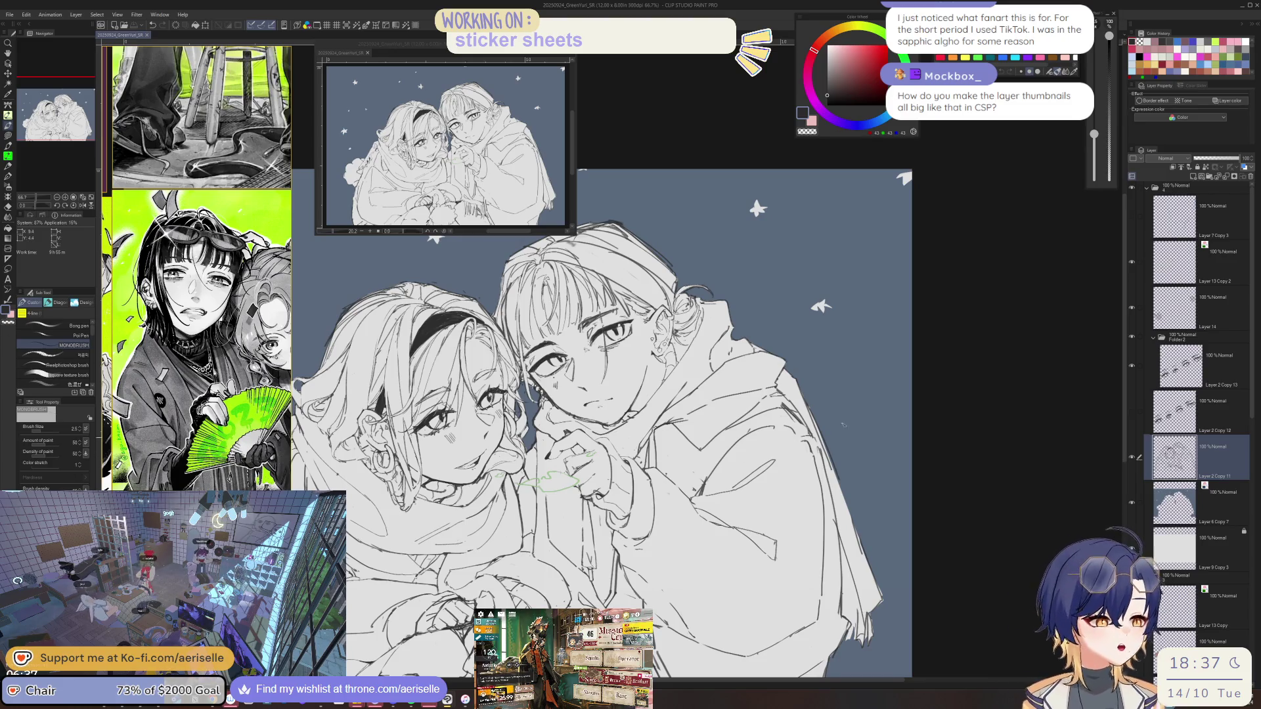
{"action": "right_click", "coordinate": [1165, 270]}
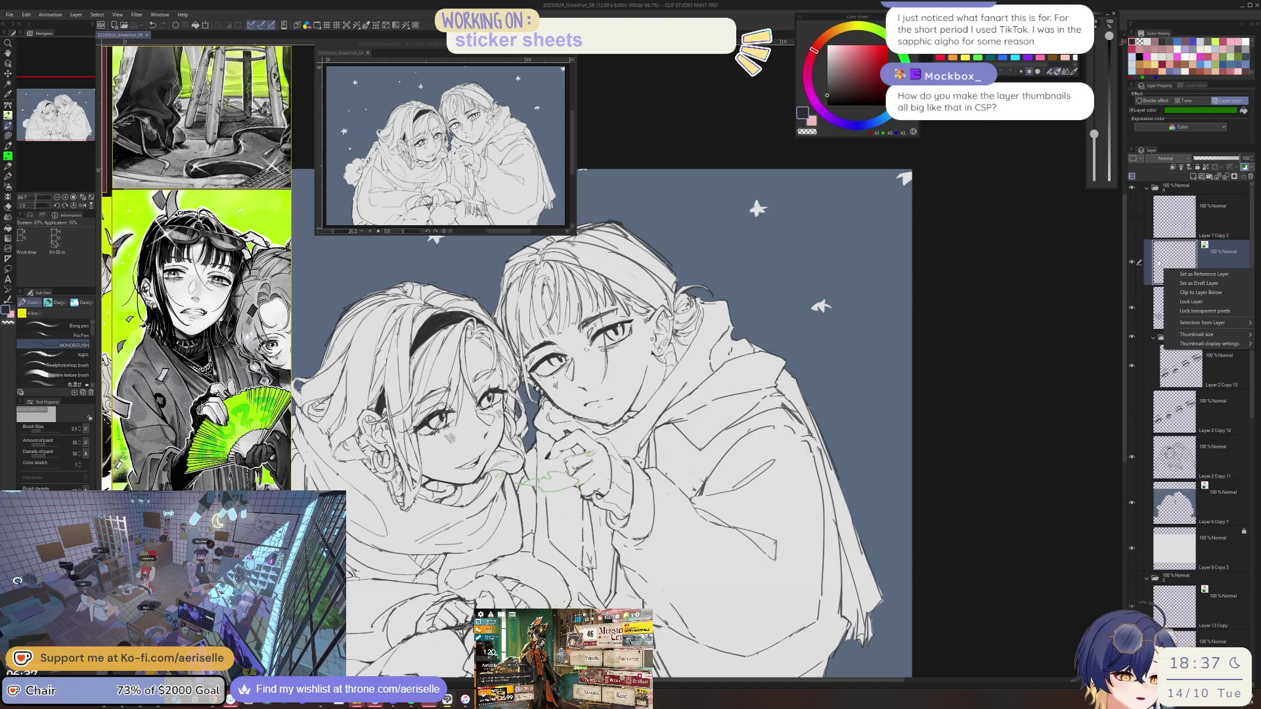
{"action": "left_click", "coordinate": [1171, 259]}
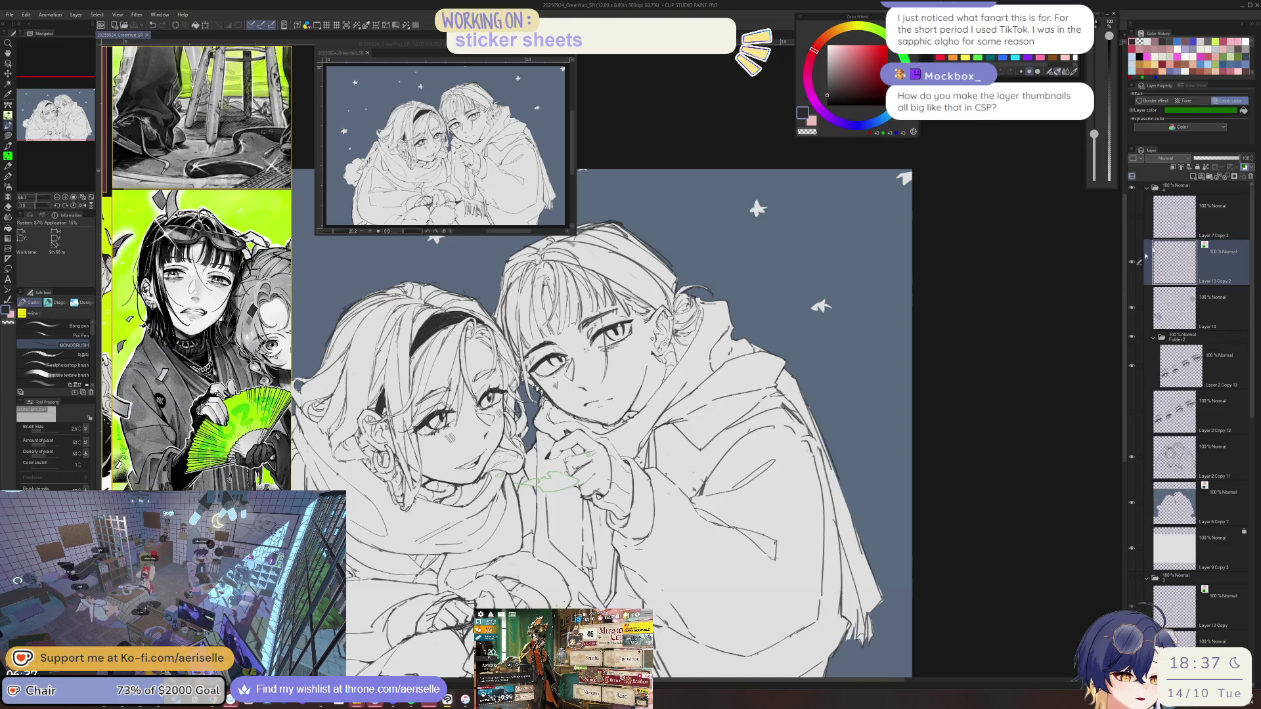
{"action": "right_click", "coordinate": [1168, 262]}
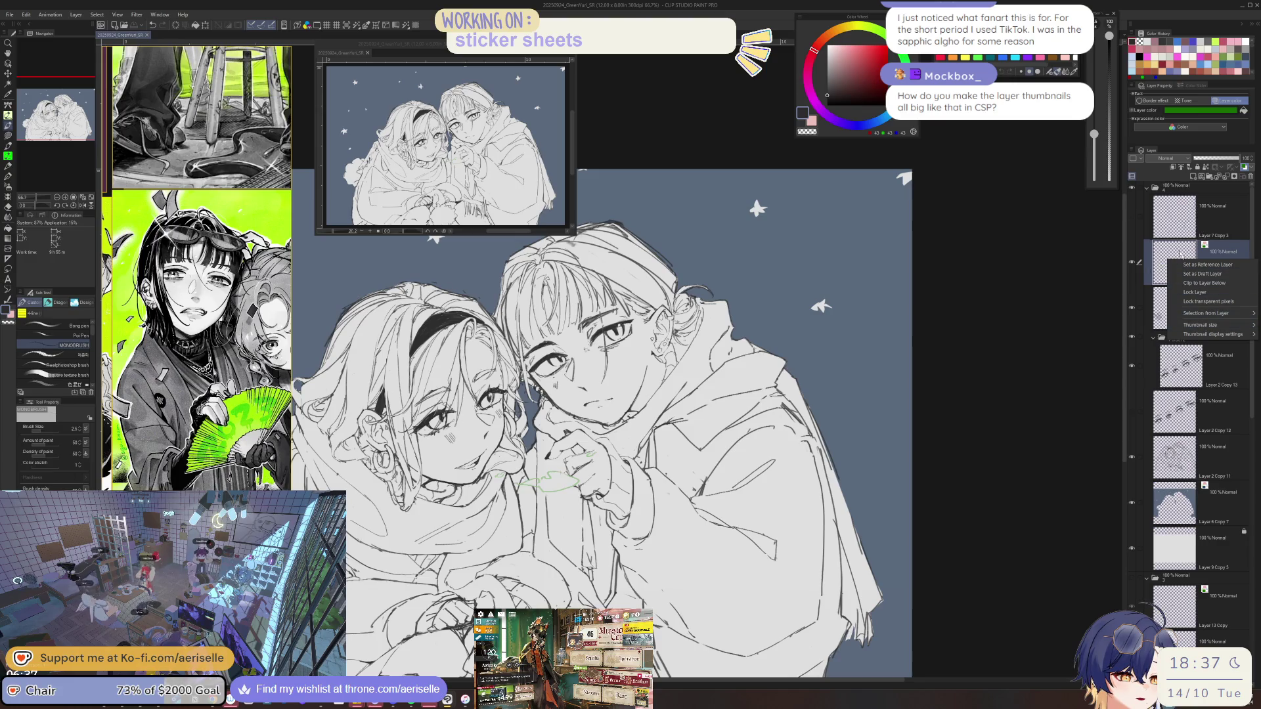
{"action": "left_click", "coordinate": [1230, 250]}
{"action": "right_click", "coordinate": [1231, 251]}
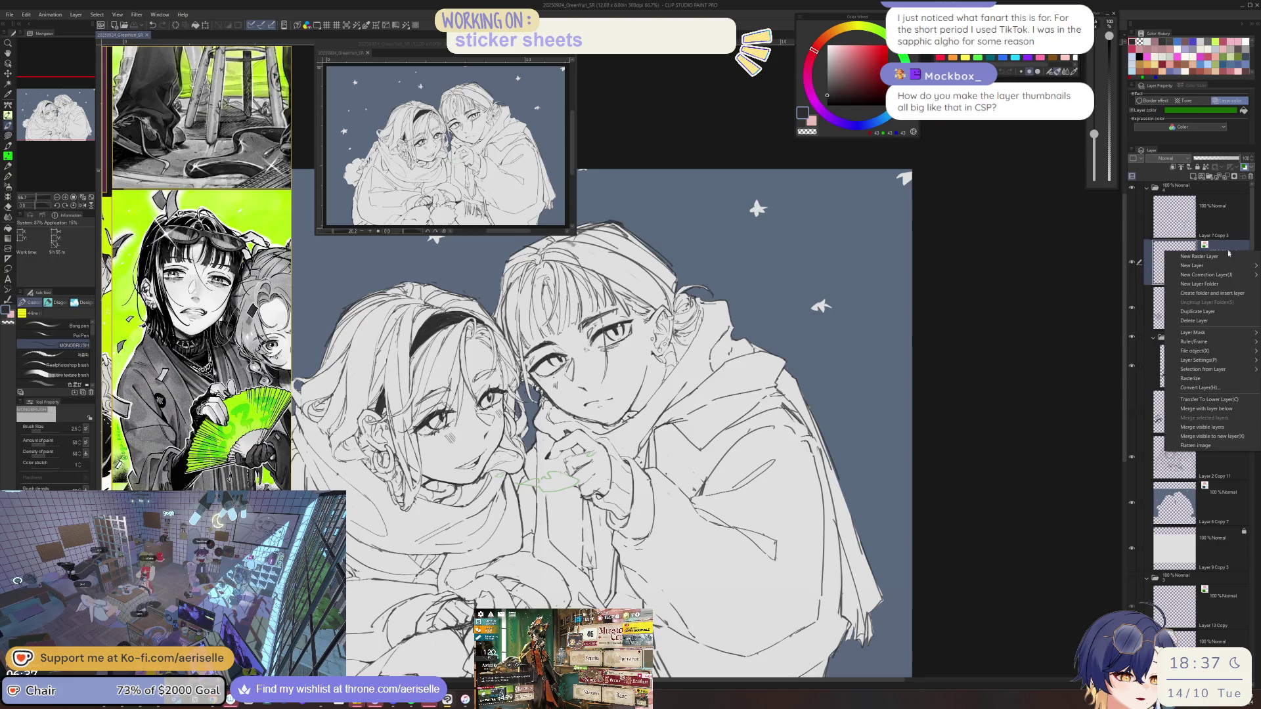
{"action": "left_click", "coordinate": [1167, 247]}
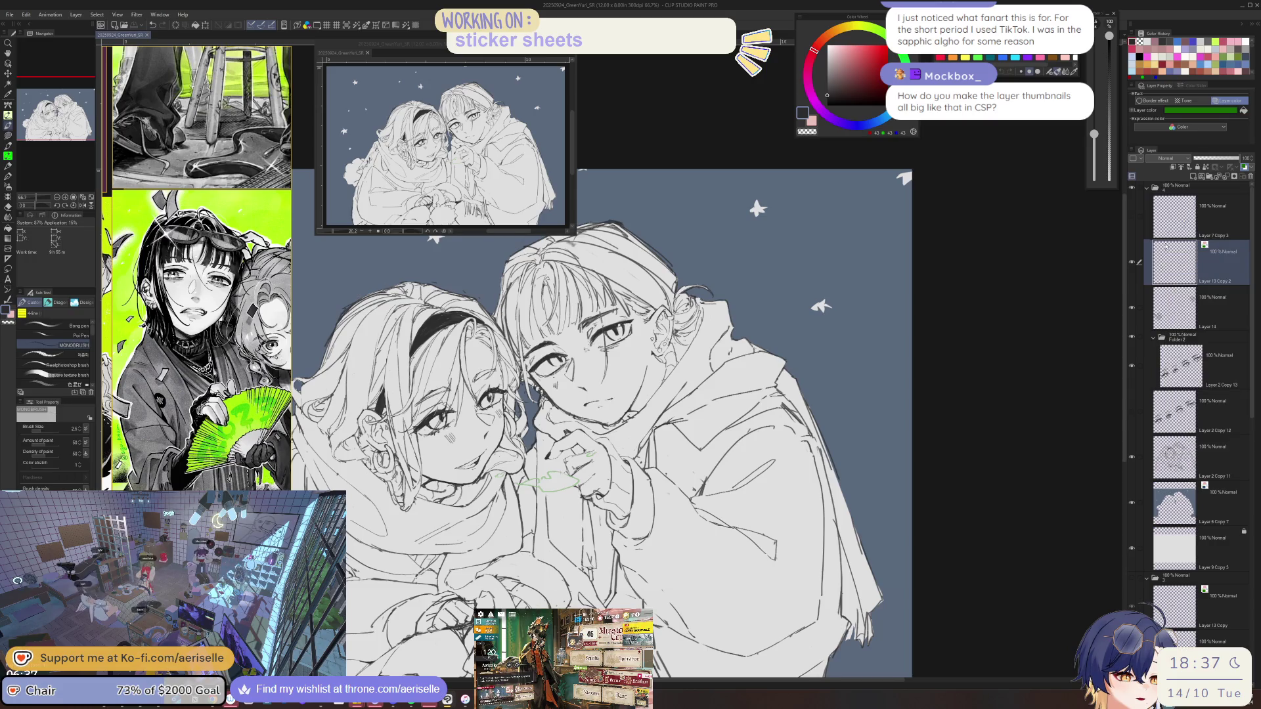
{"action": "right_click", "coordinate": [1166, 251]}
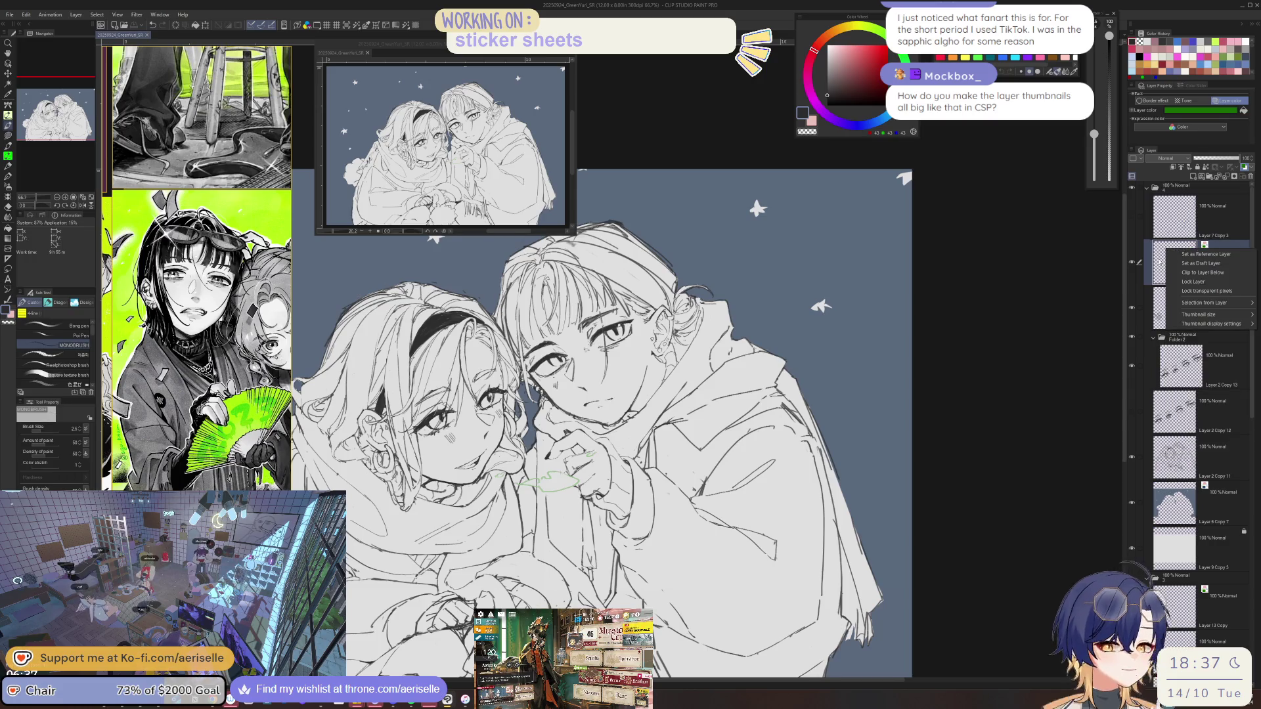
{"action": "mouse_move", "coordinate": [1201, 316]}
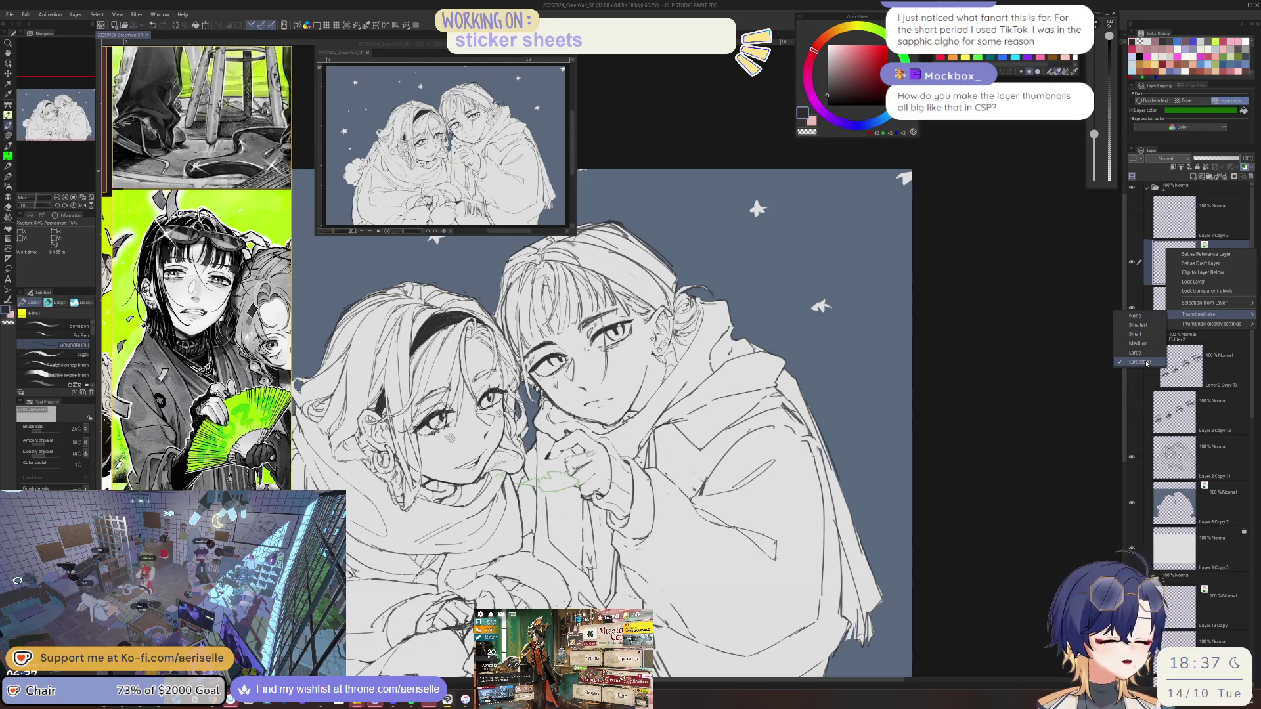
{"action": "left_click", "coordinate": [1149, 326]}
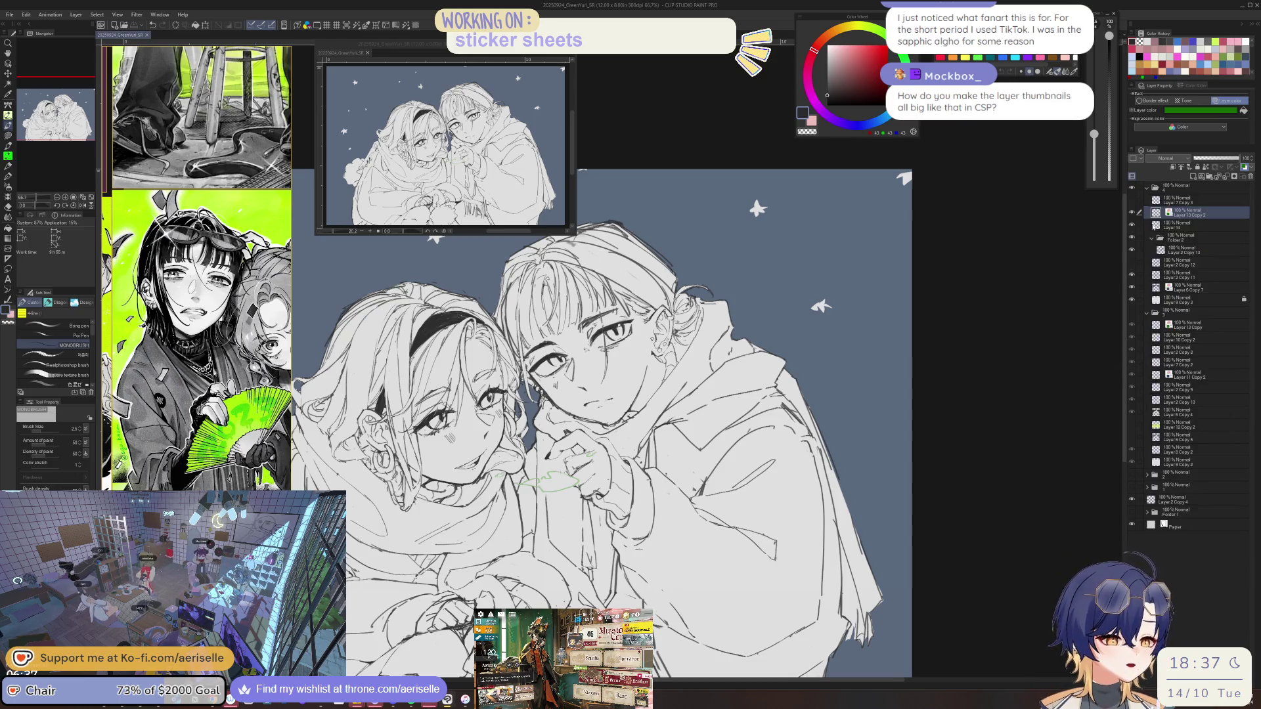
{"action": "right_click", "coordinate": [1155, 213]}
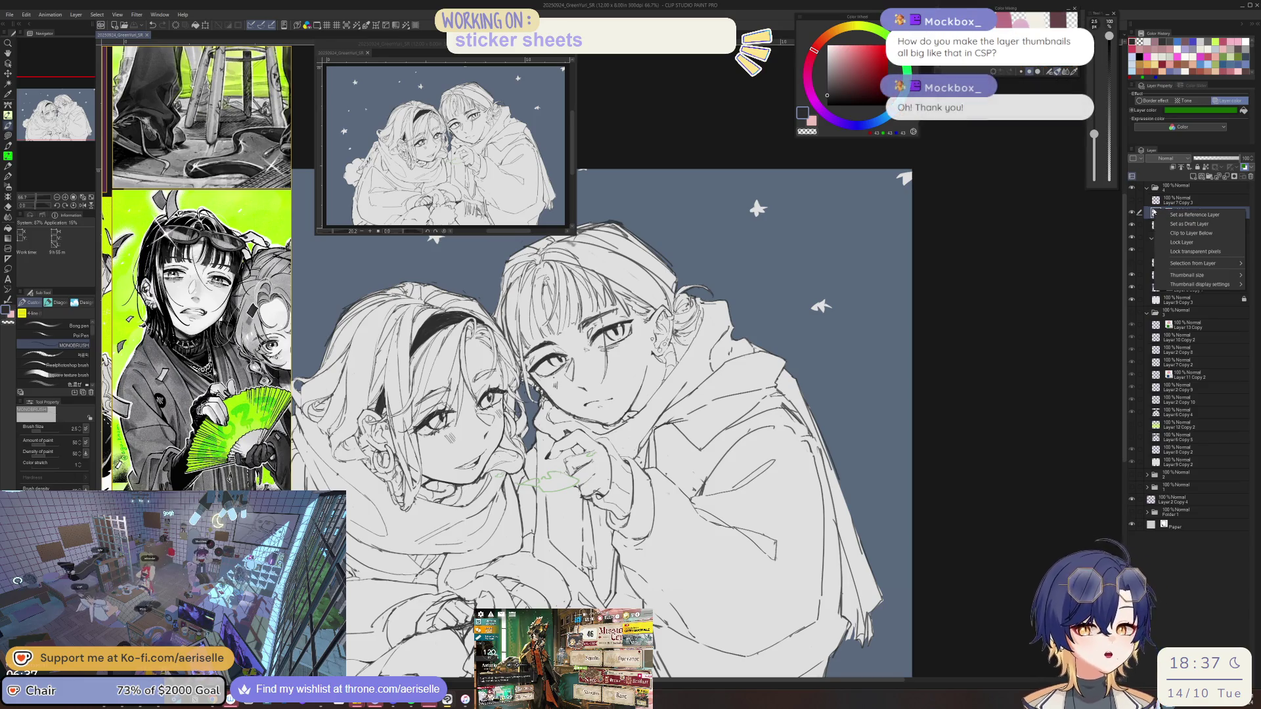
{"action": "mouse_move", "coordinate": [1175, 275]}
{"action": "left_click", "coordinate": [1121, 322]}
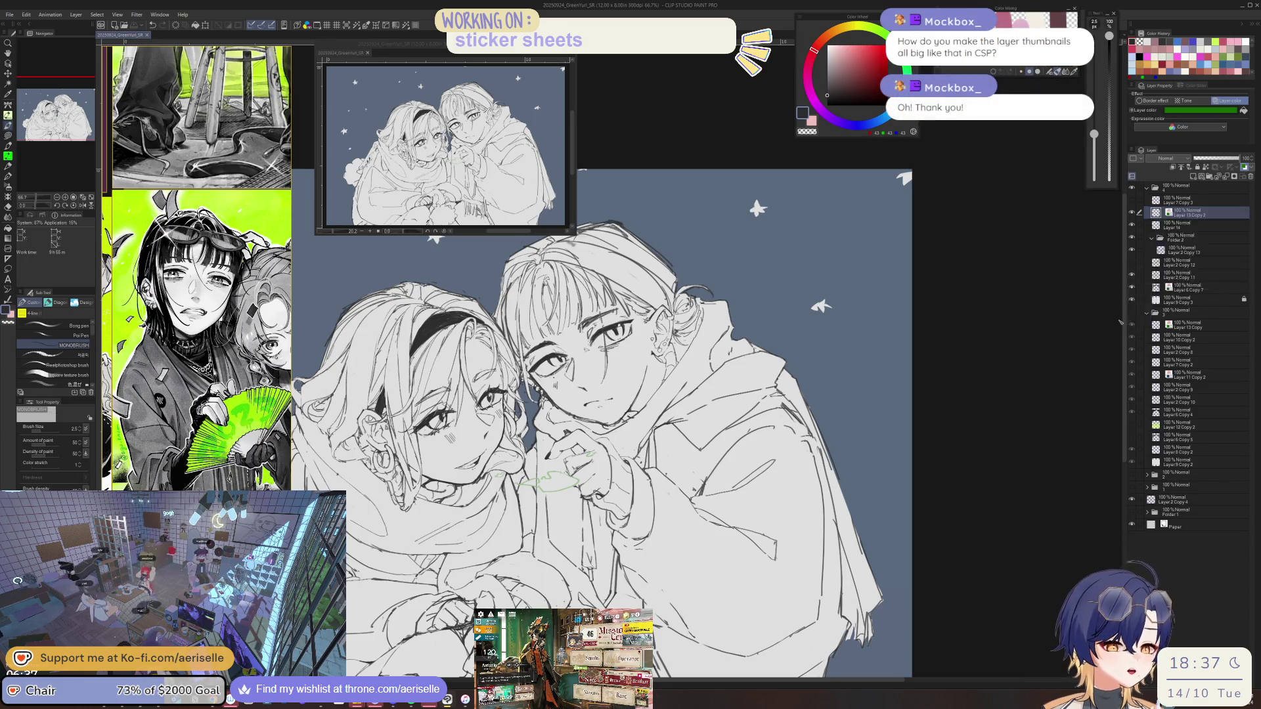
{"action": "right_click", "coordinate": [1155, 277]}
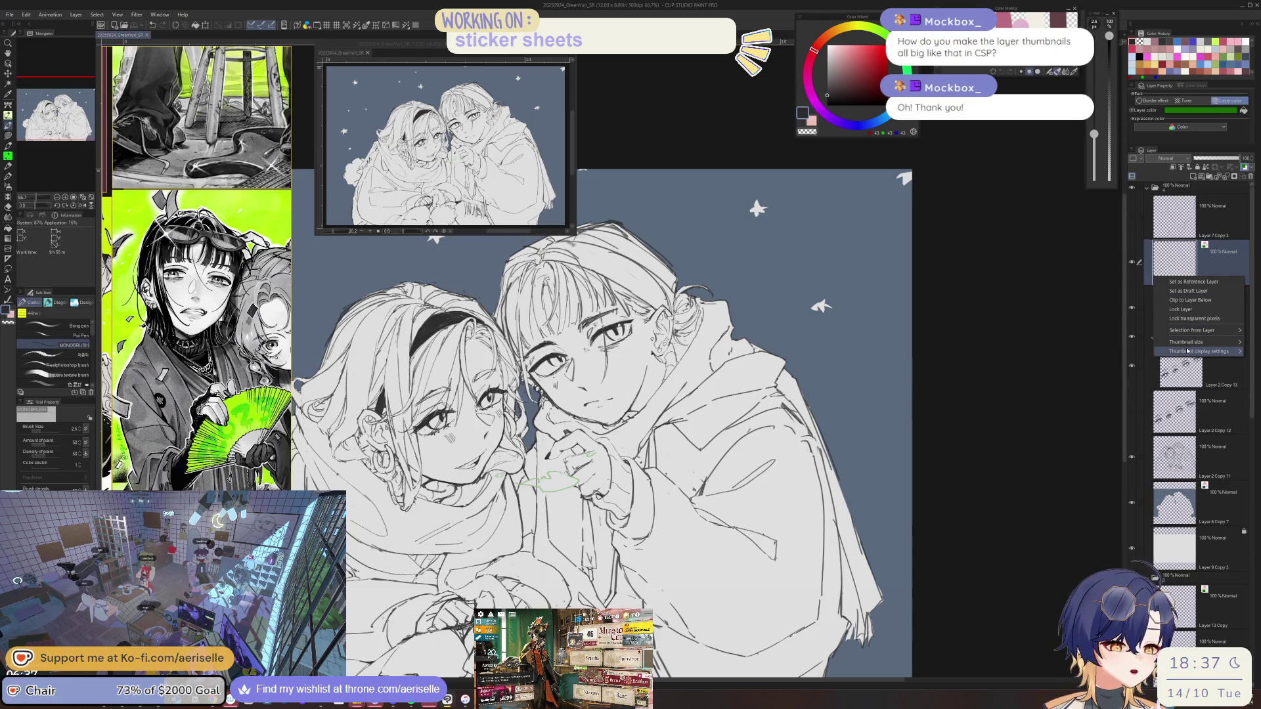
{"action": "mouse_move", "coordinate": [1186, 350]}
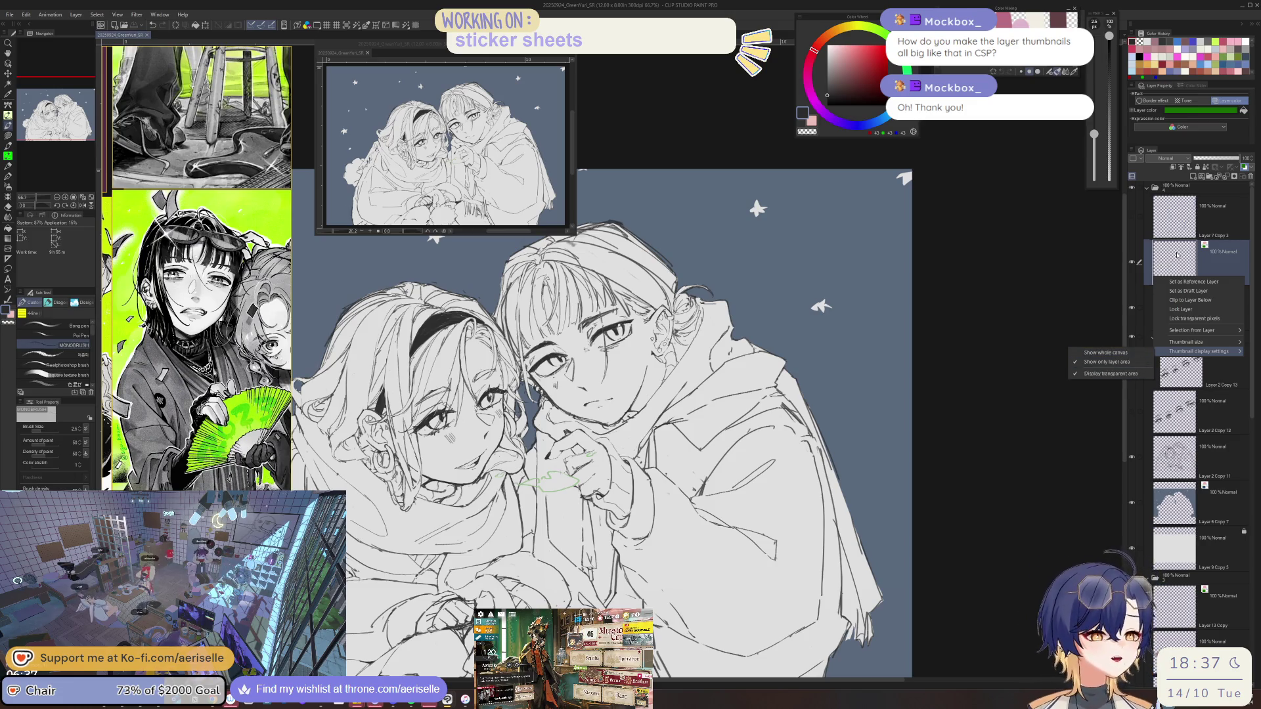
{"action": "left_click", "coordinate": [1177, 255]}
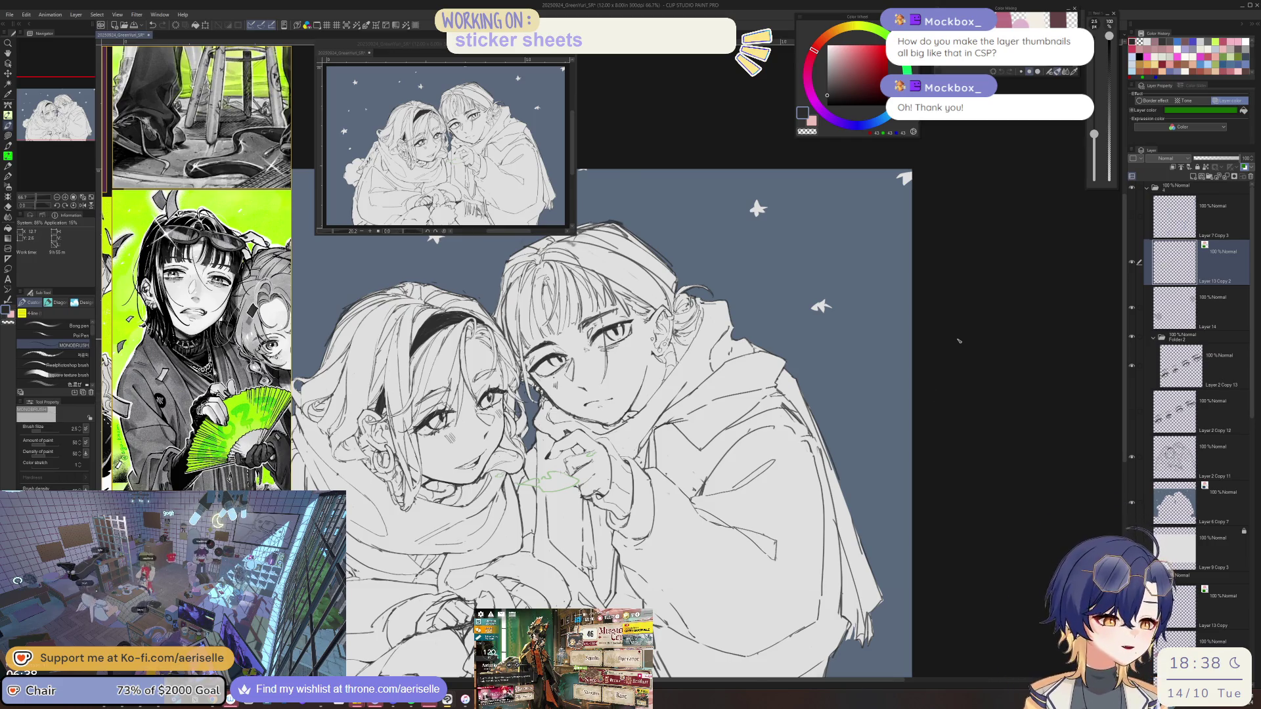
Pick Layer 2 Copy 11 in the Layer panel and reset the canvas rotation and mirroring.
{"action": "key", "text": "h"}
{"action": "left_click_drag", "start_coordinate": [958, 341], "coordinate": [483, 268]}
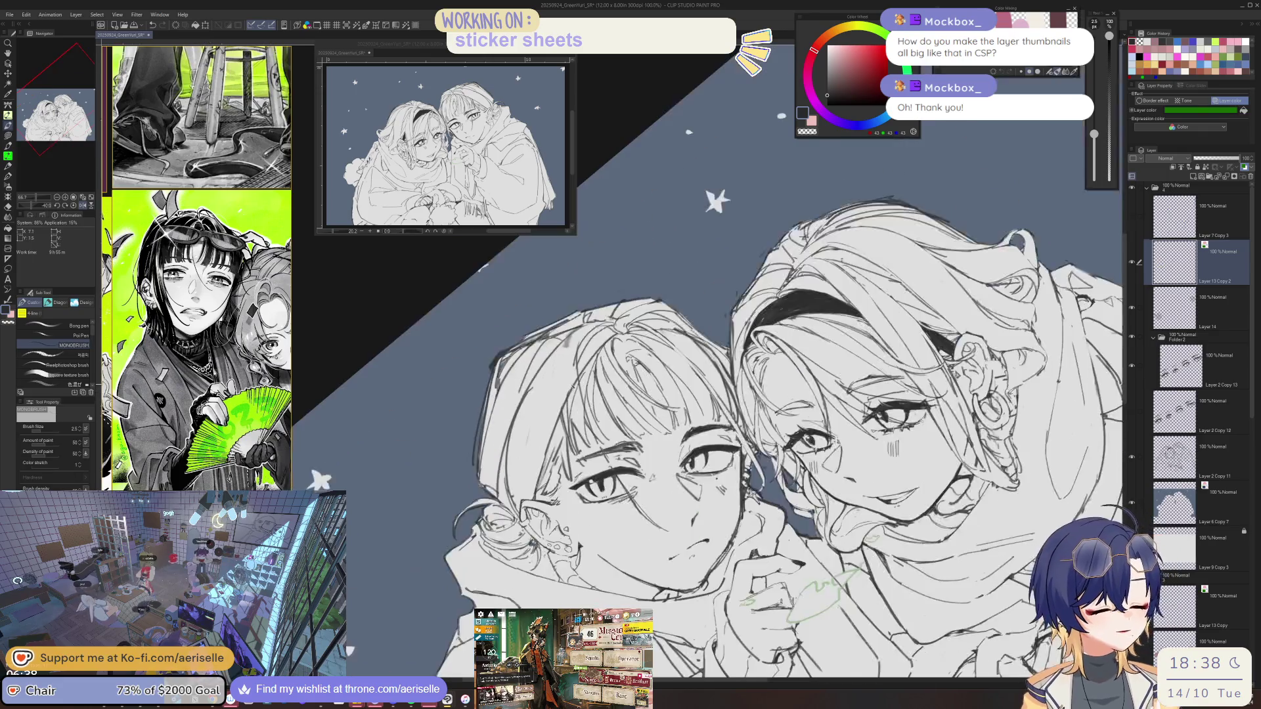
{"action": "scroll", "coordinate": [568, 379], "scroll_direction": "up", "scroll_amount": 2}
{"action": "key", "text": "e"}
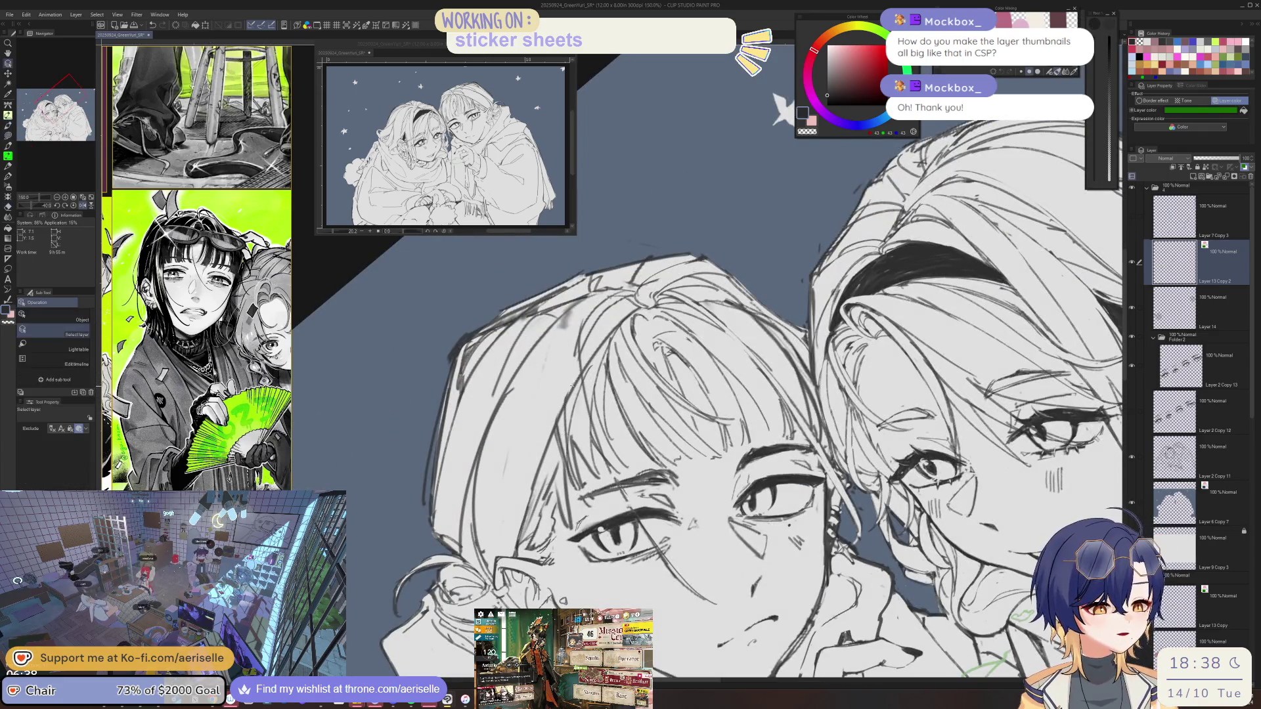
{"action": "left_click", "coordinate": [1212, 457]}
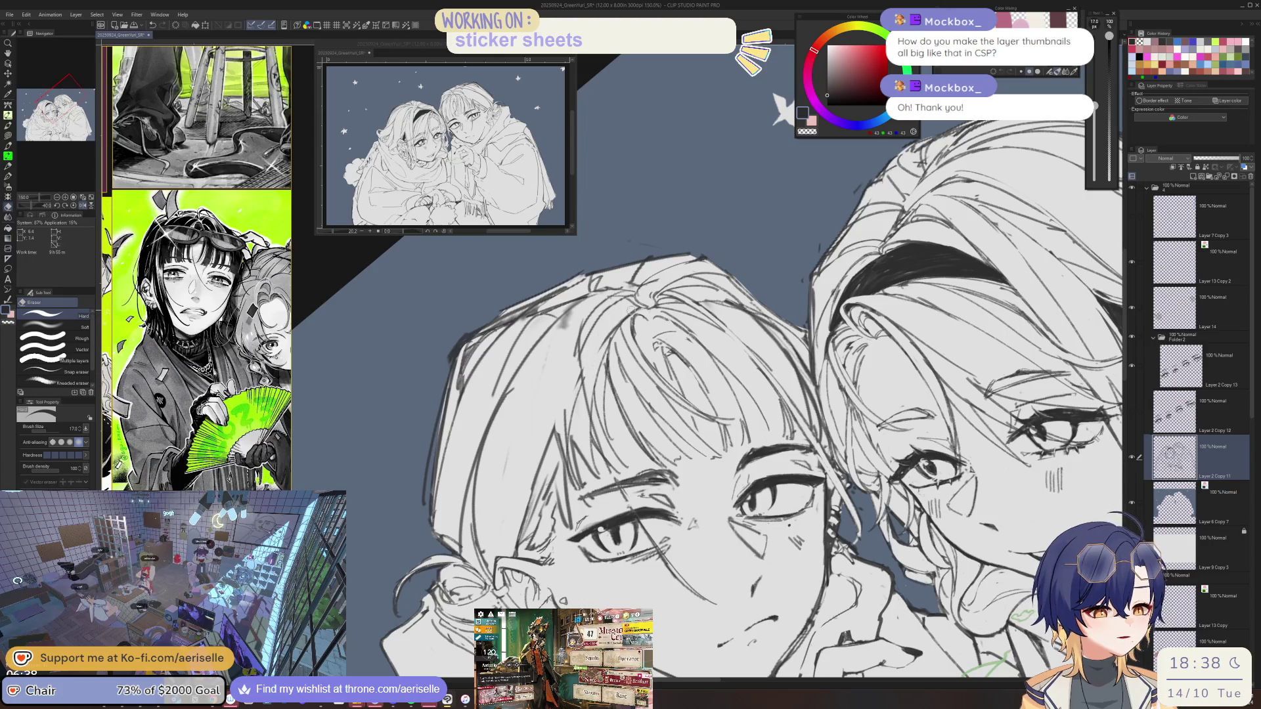
{"action": "key", "text": "ctrl+0"}
{"action": "key", "text": "shift+r"}
{"action": "key", "text": "h"}
{"action": "scroll", "coordinate": [558, 361], "scroll_direction": "up", "scroll_amount": 4}
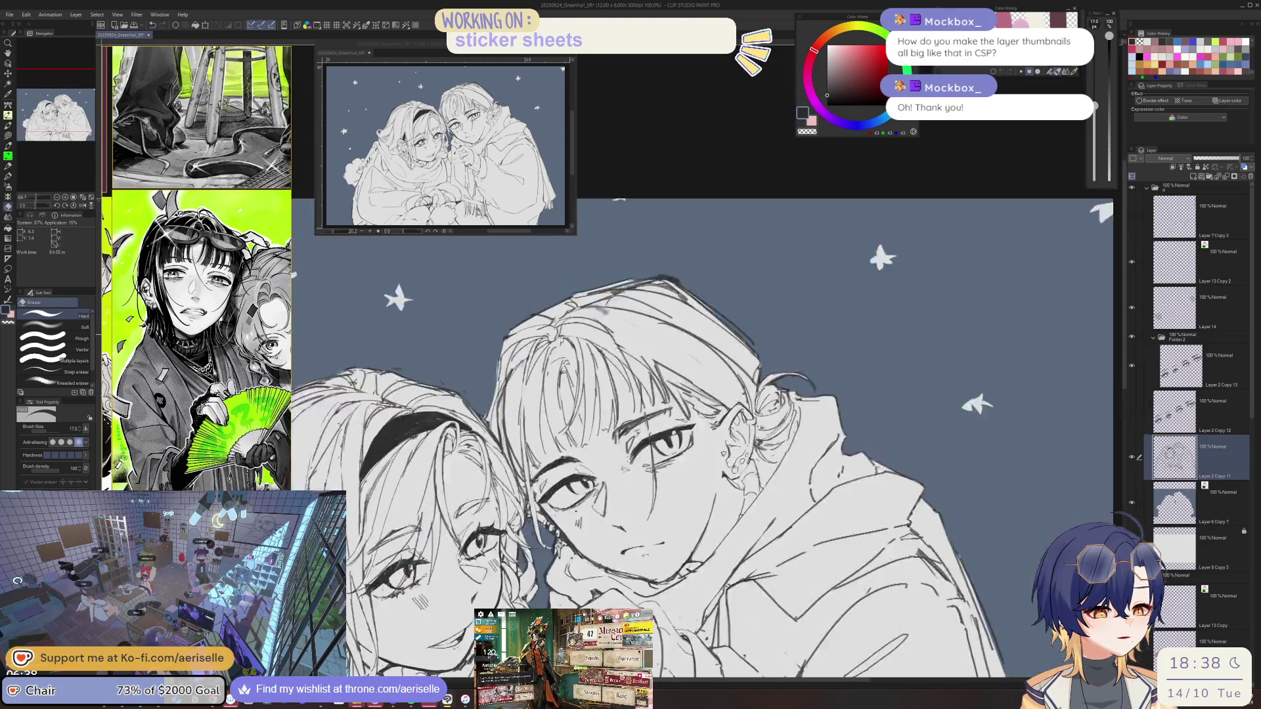
{"action": "key", "text": "p"}
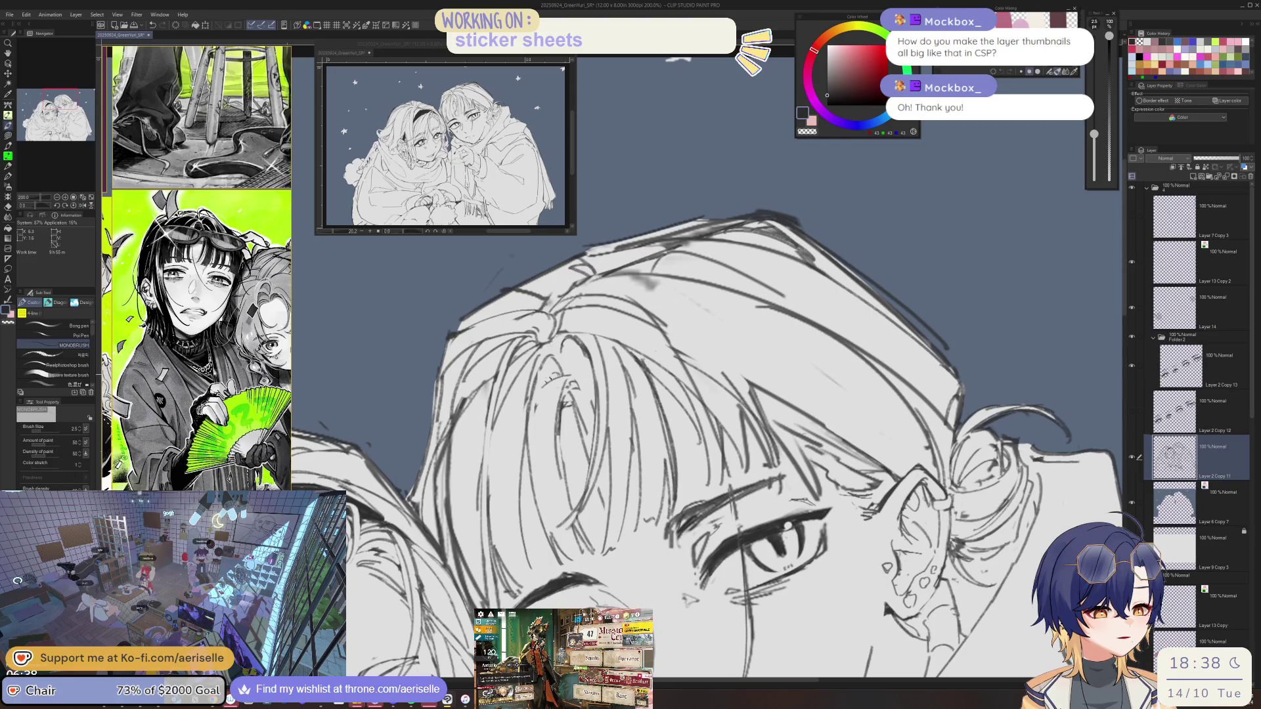
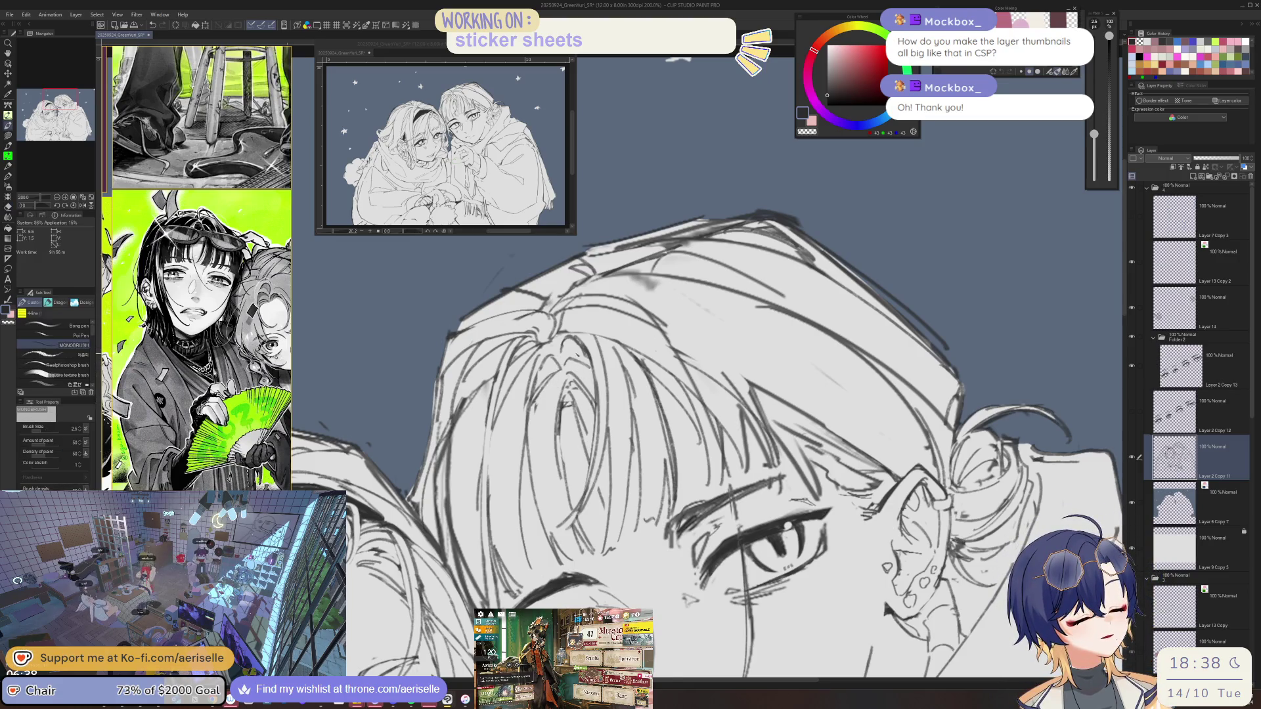
Zoom out to see both faces while switching between the eraser and the MONOBRUSH pen.
{"action": "key", "text": "e"}
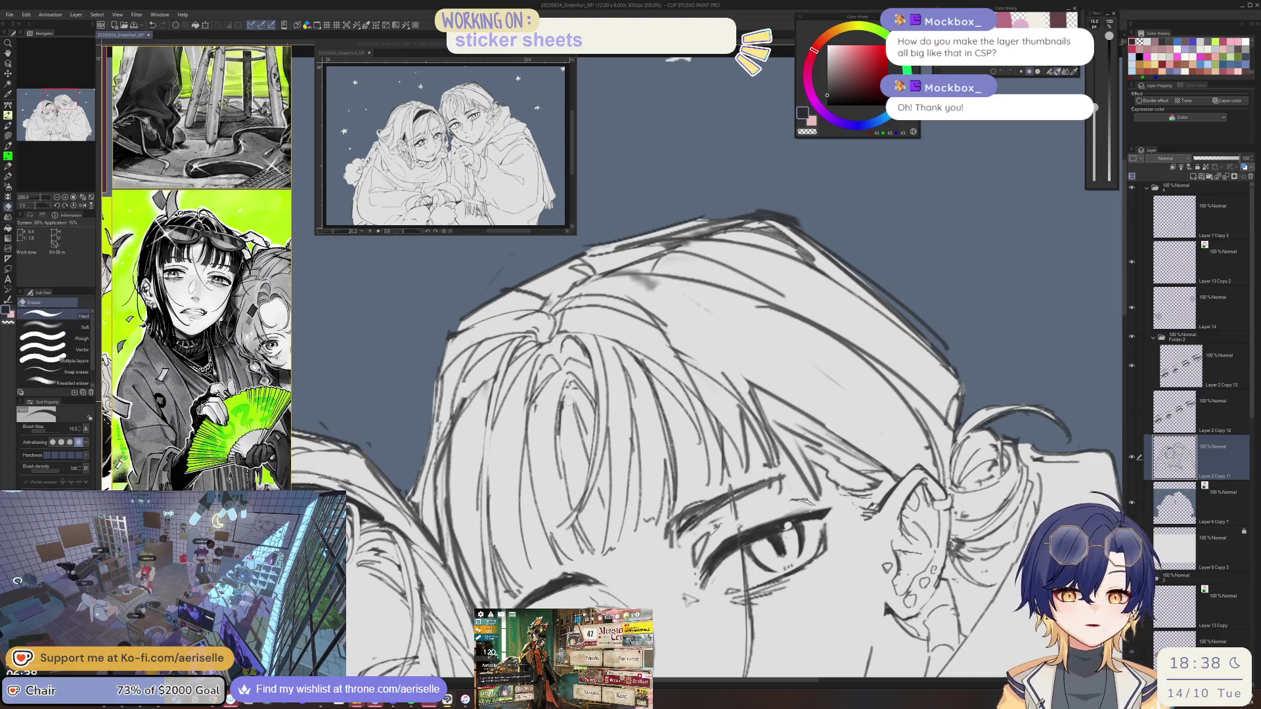
{"action": "key", "text": "p"}
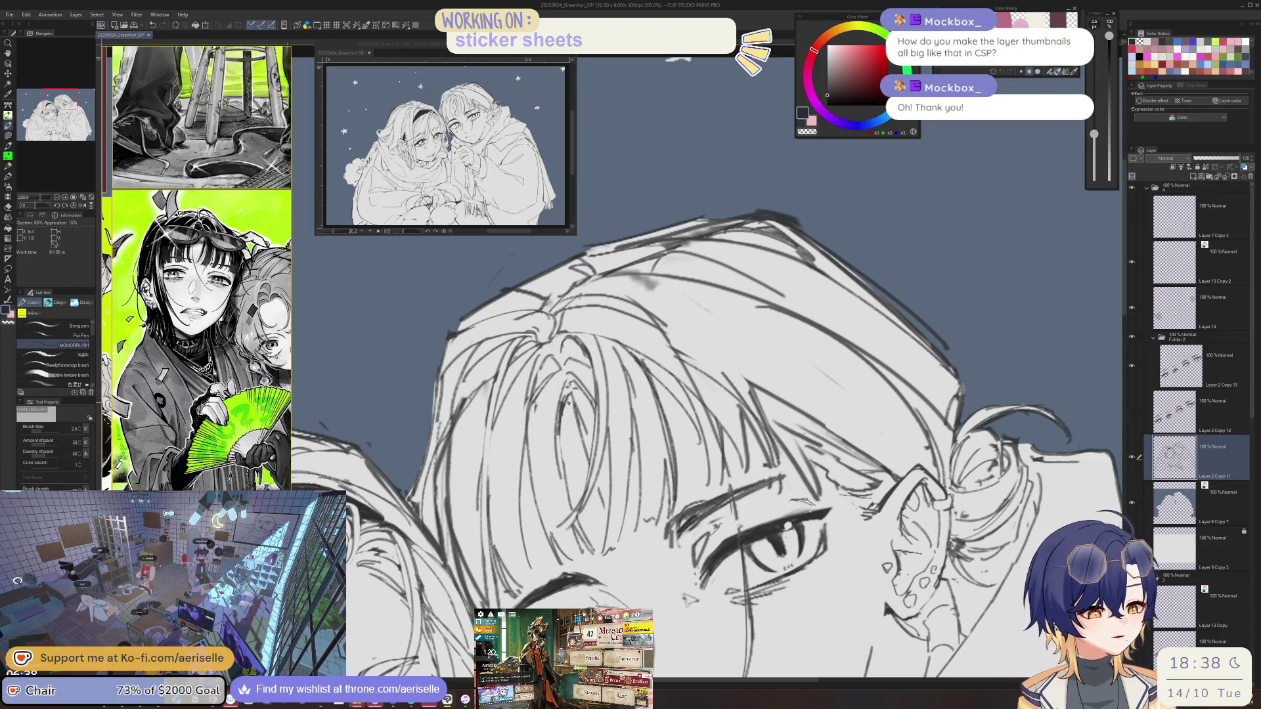
{"action": "key", "text": "ctrl+alt+0"}
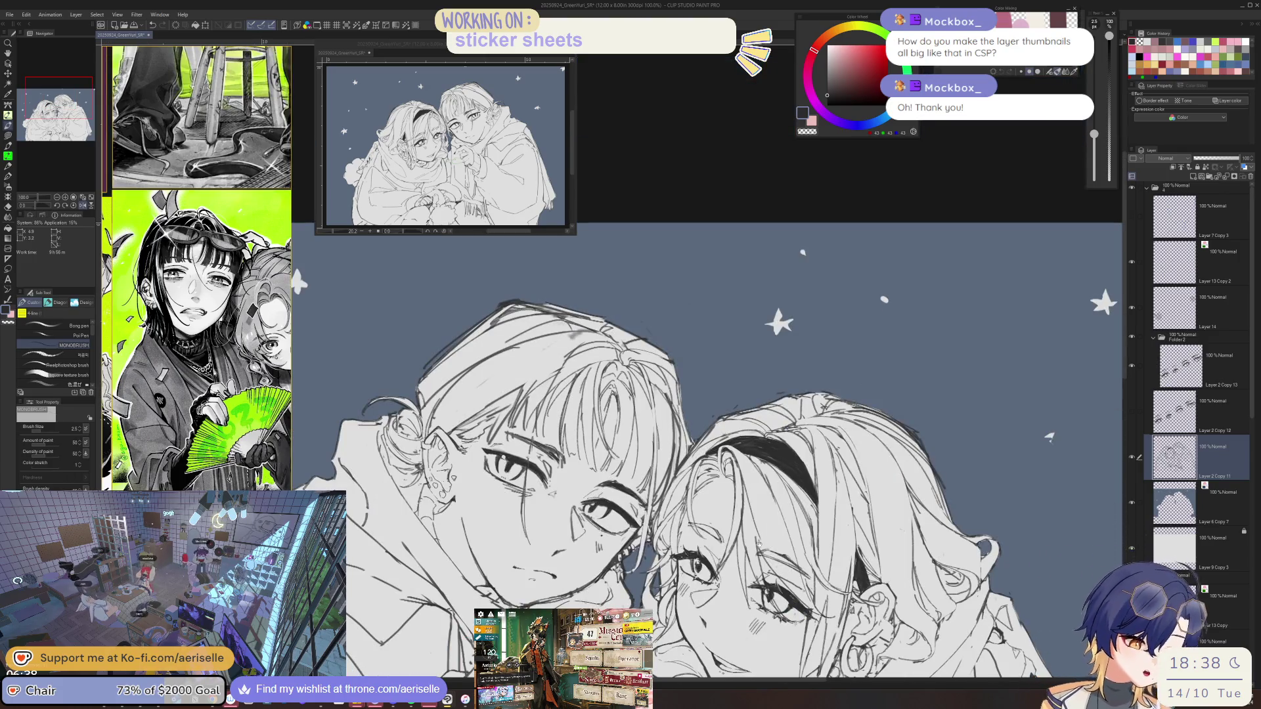
{"action": "scroll", "coordinate": [520, 413], "scroll_direction": "up", "scroll_amount": 4}
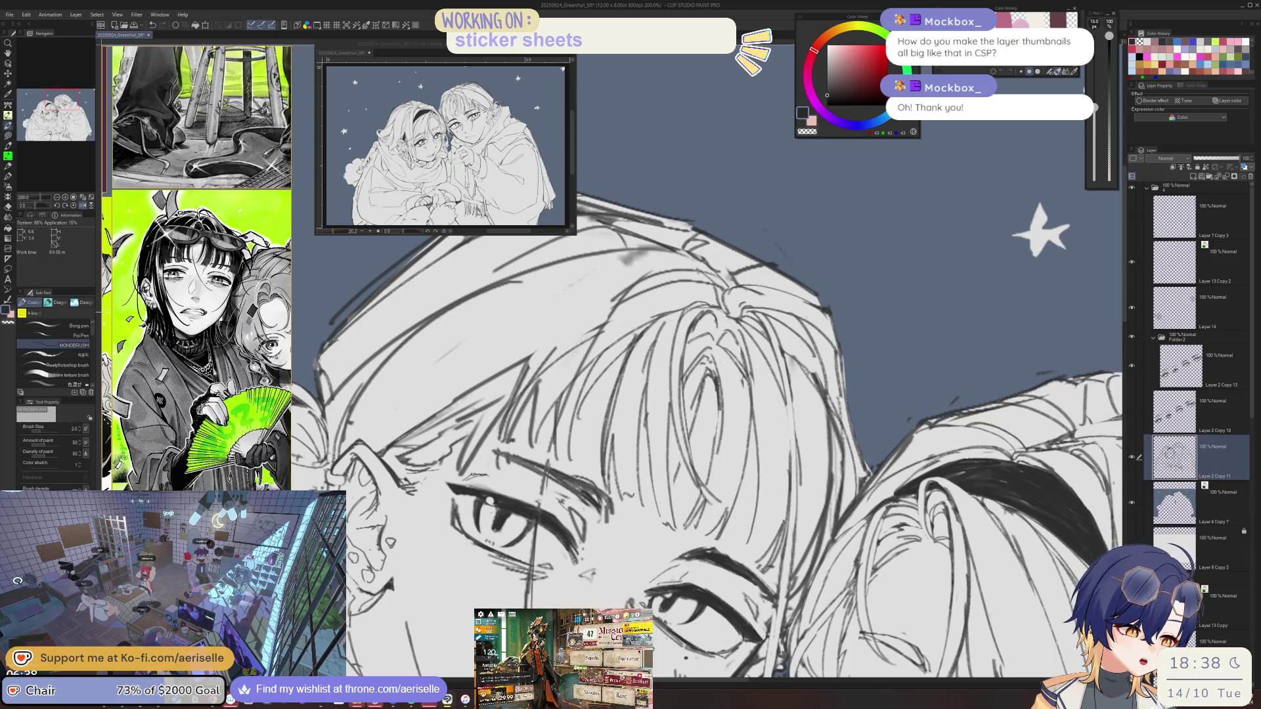
{"action": "key", "text": "e"}
{"action": "scroll", "coordinate": [694, 296], "scroll_direction": "down", "scroll_amount": 1}
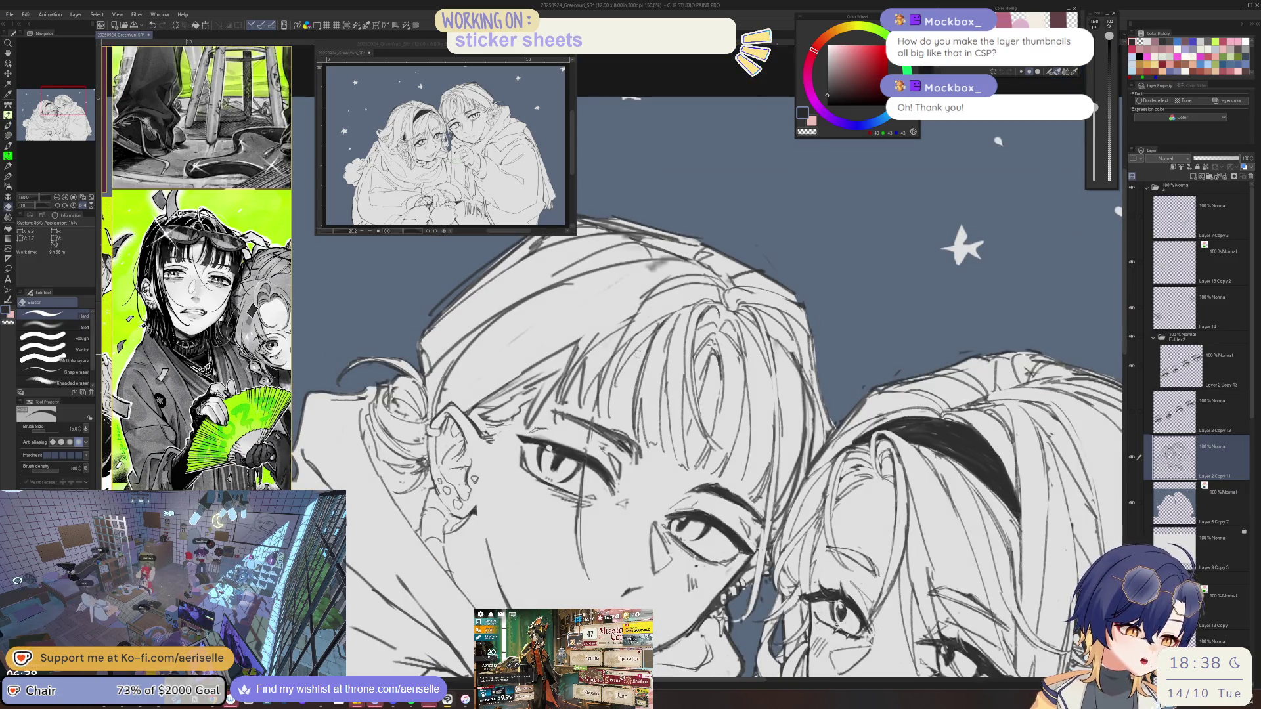
{"action": "scroll", "coordinate": [610, 394], "scroll_direction": "up", "scroll_amount": 1}
Add a short line along the headband-less character's hair strands, then rotate the faces upright.
{"action": "key", "text": "p"}
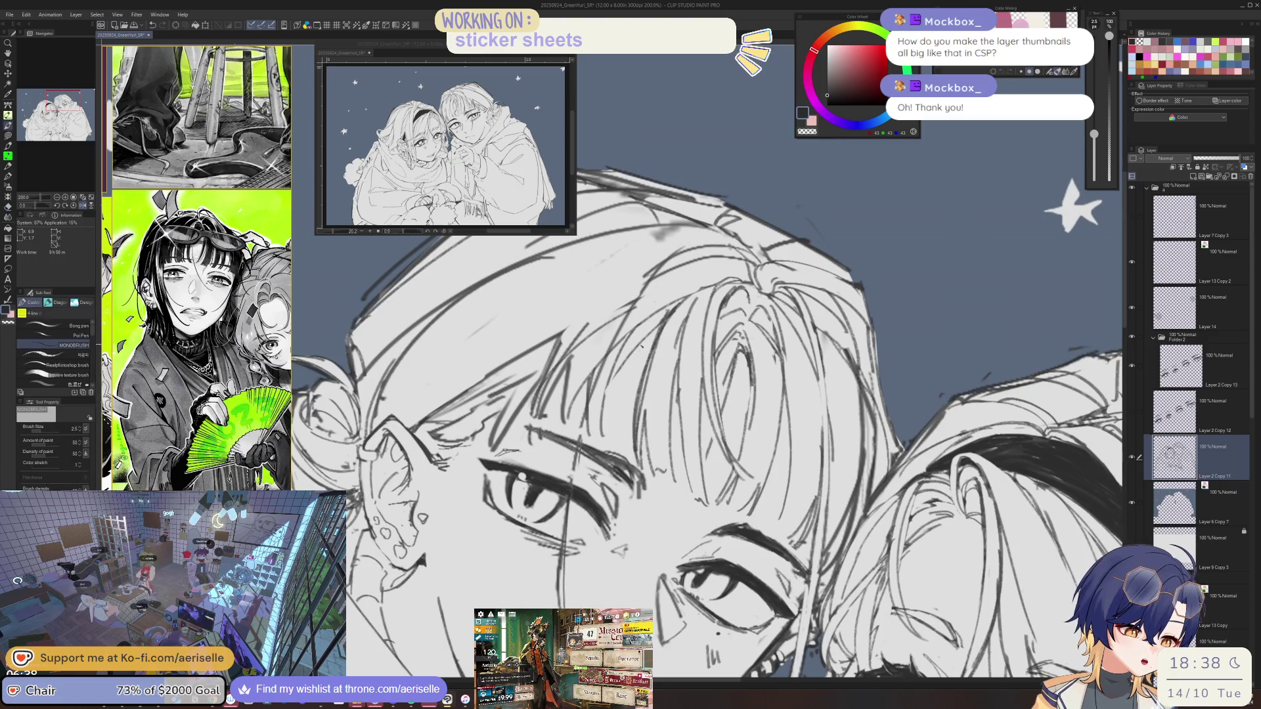
{"action": "key", "text": "e"}
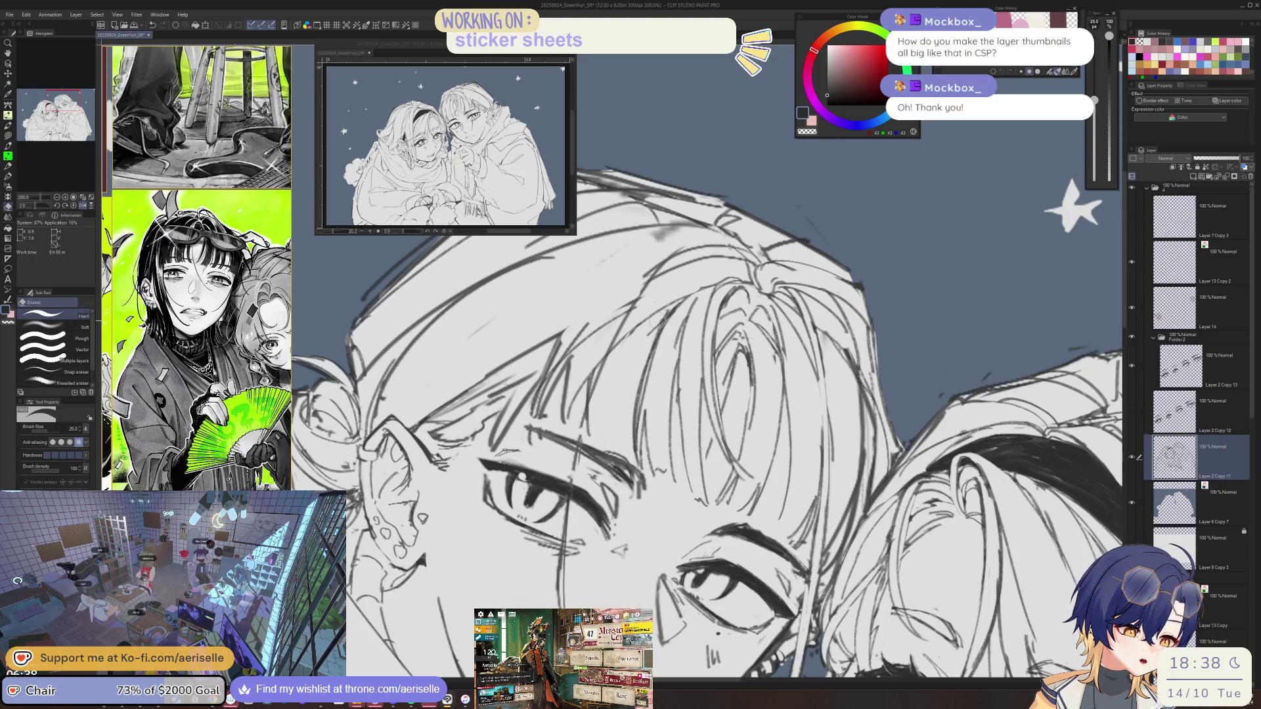
{"action": "key", "text": "p"}
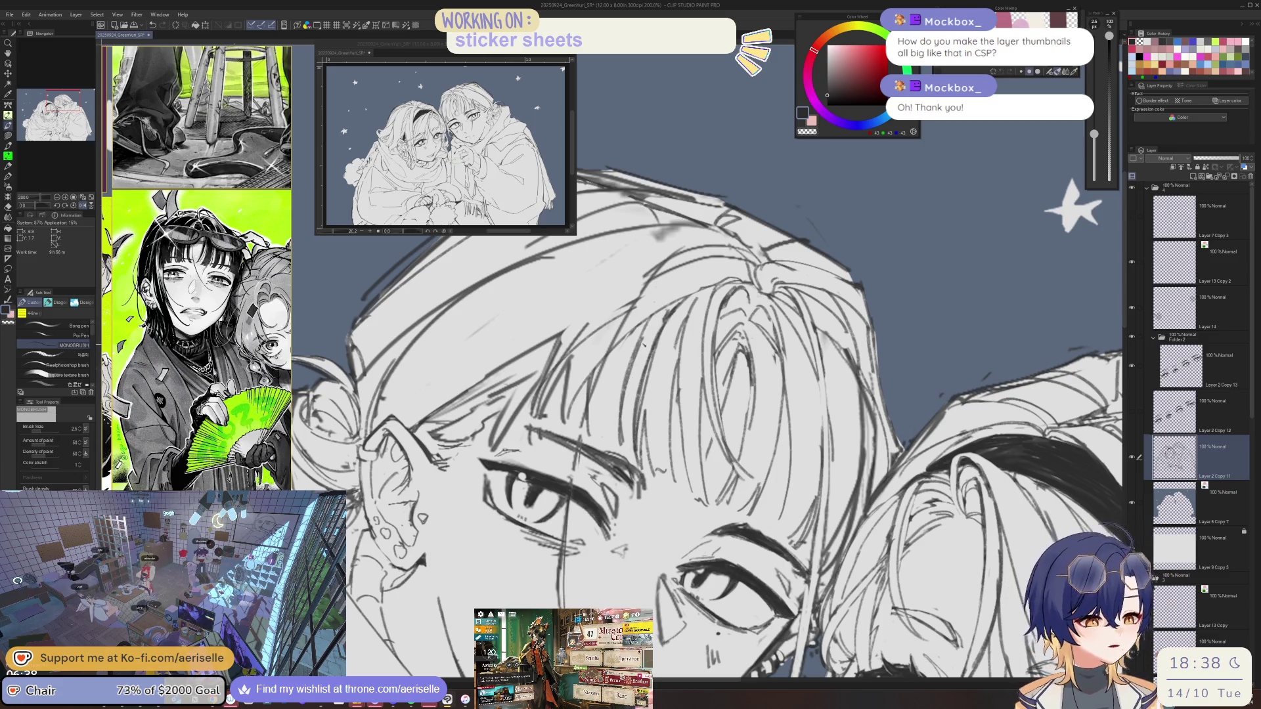
{"action": "scroll", "coordinate": [641, 367], "scroll_direction": "down", "scroll_amount": 2}
{"action": "left_click_drag", "start_coordinate": [848, 480], "coordinate": [854, 482]}
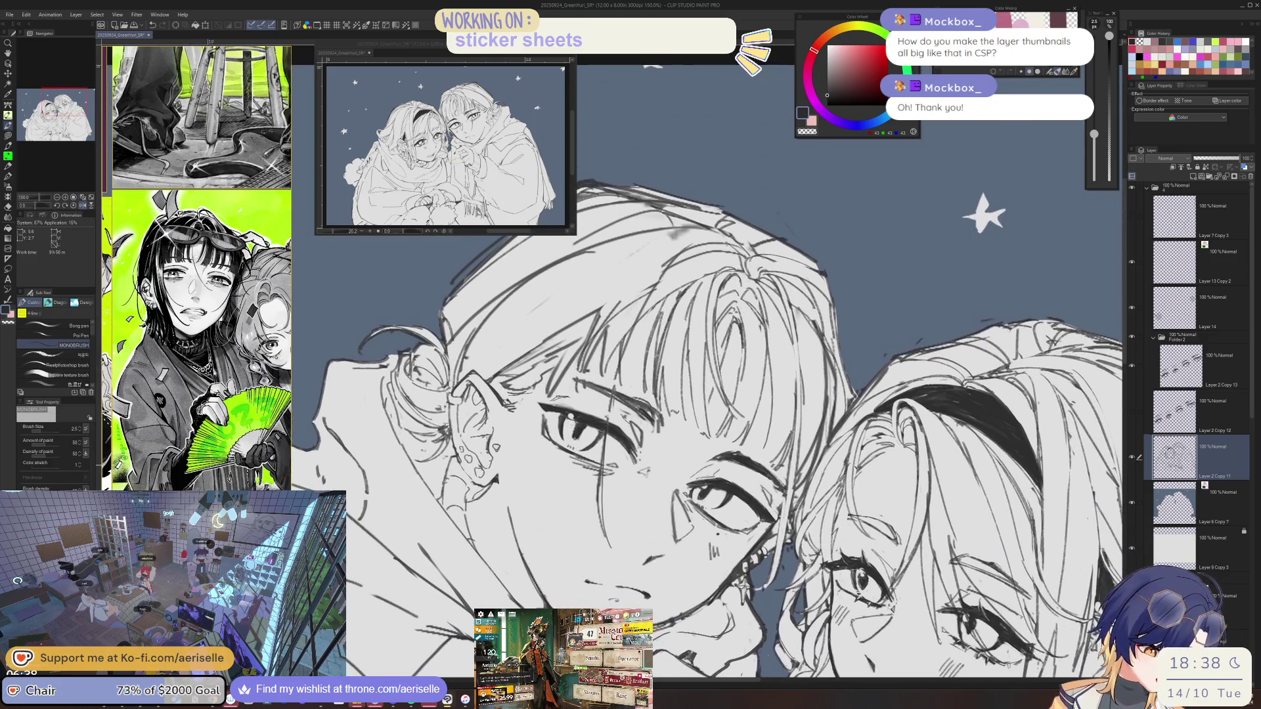
{"action": "left_click_drag", "start_coordinate": [622, 361], "coordinate": [614, 404]}
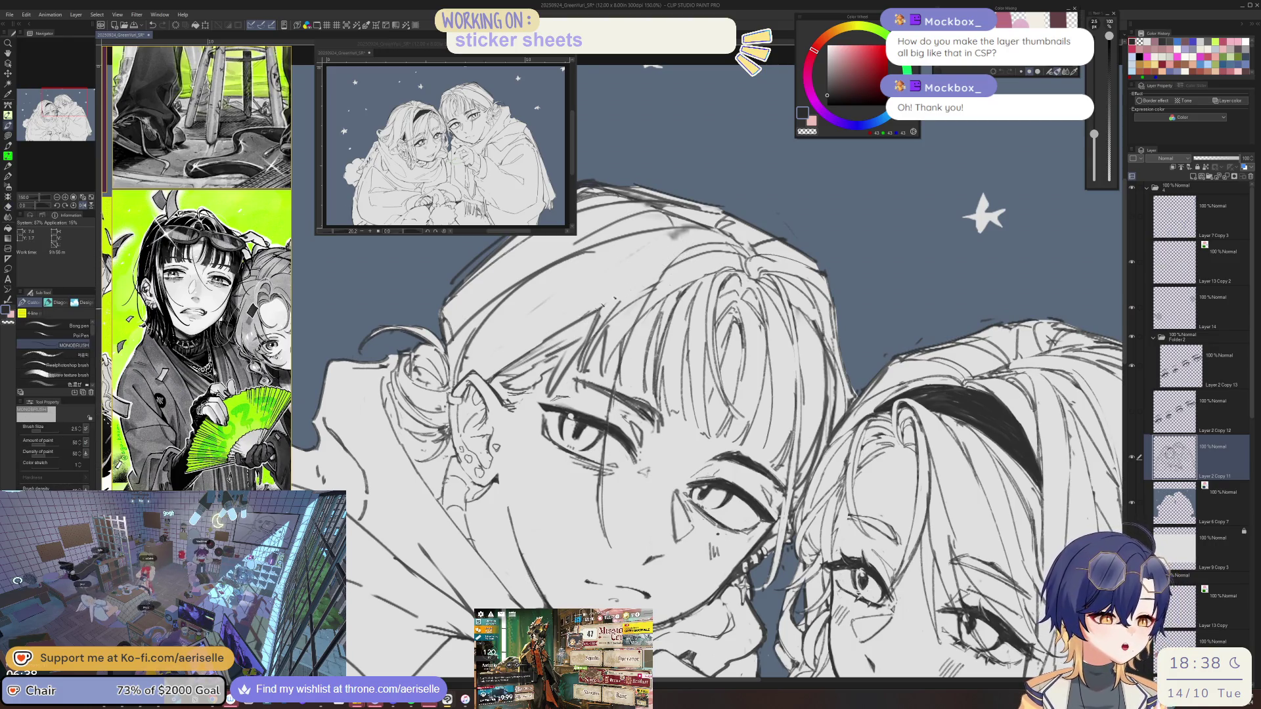
{"action": "key", "text": "minus"}
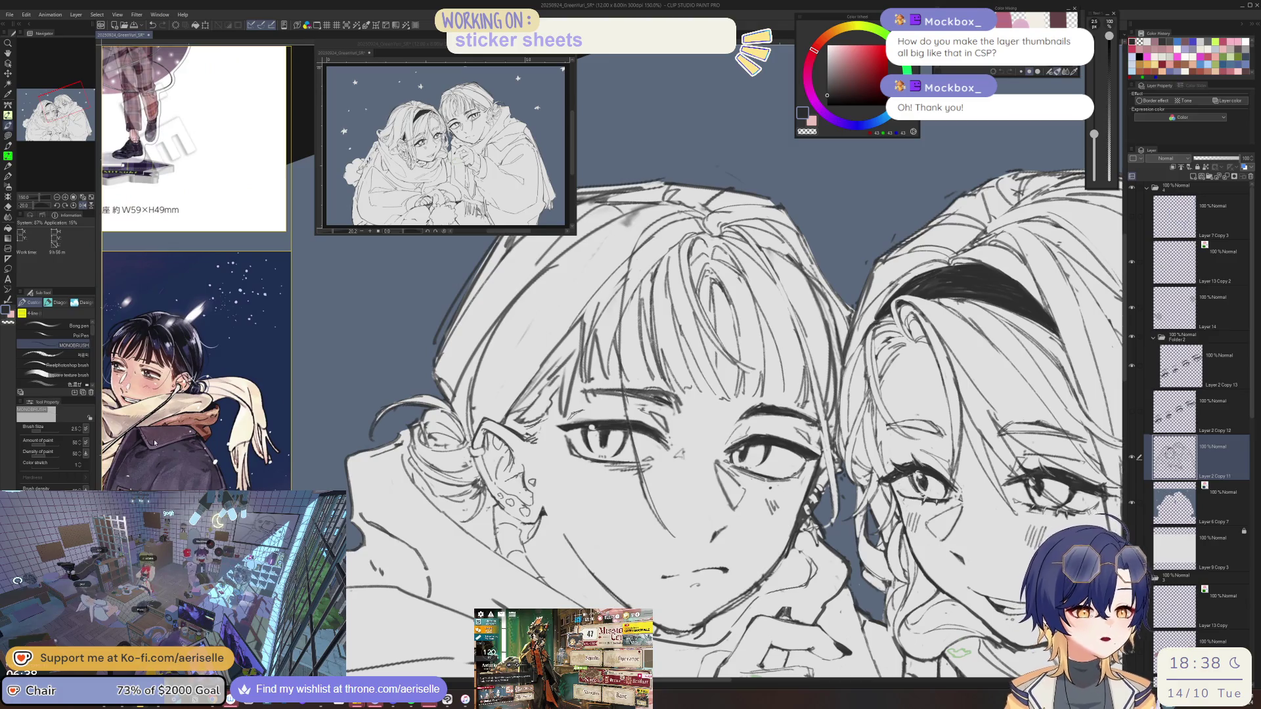
Mirror the canvas and draw a line along the edge of the face with the fine pen.
{"action": "key", "text": "h"}
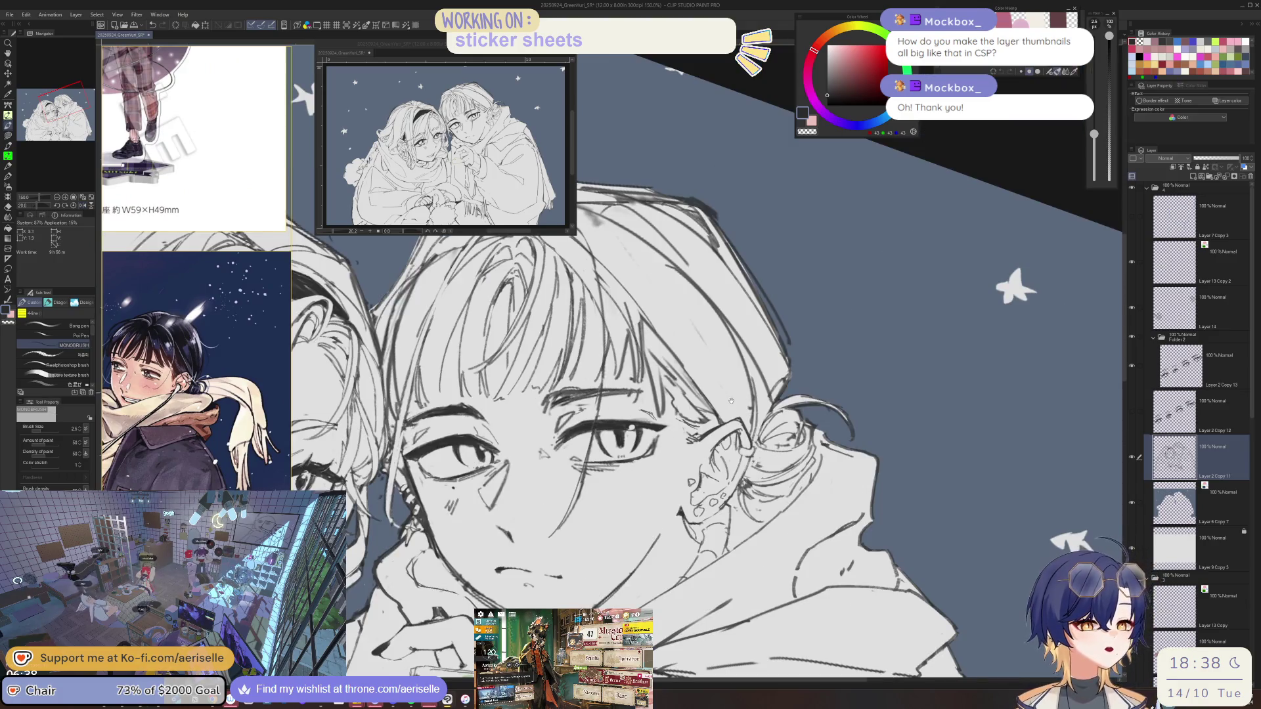
{"action": "key", "text": "e"}
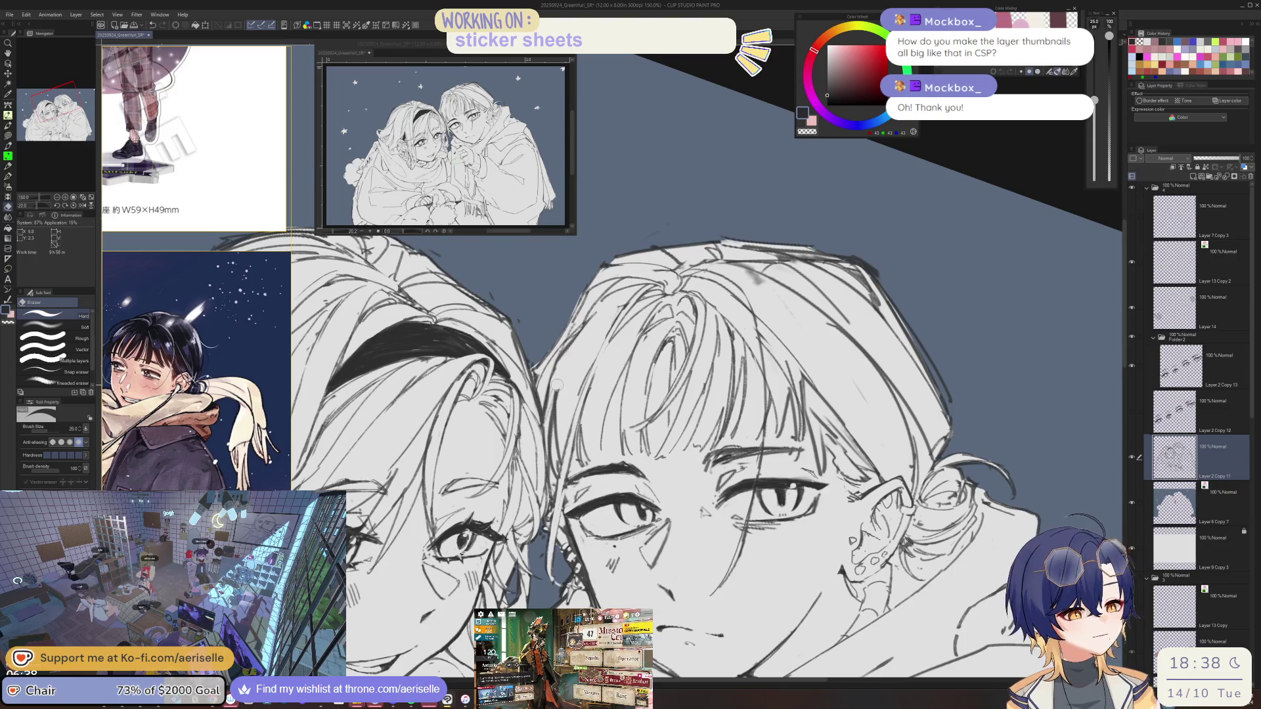
{"action": "key", "text": "p"}
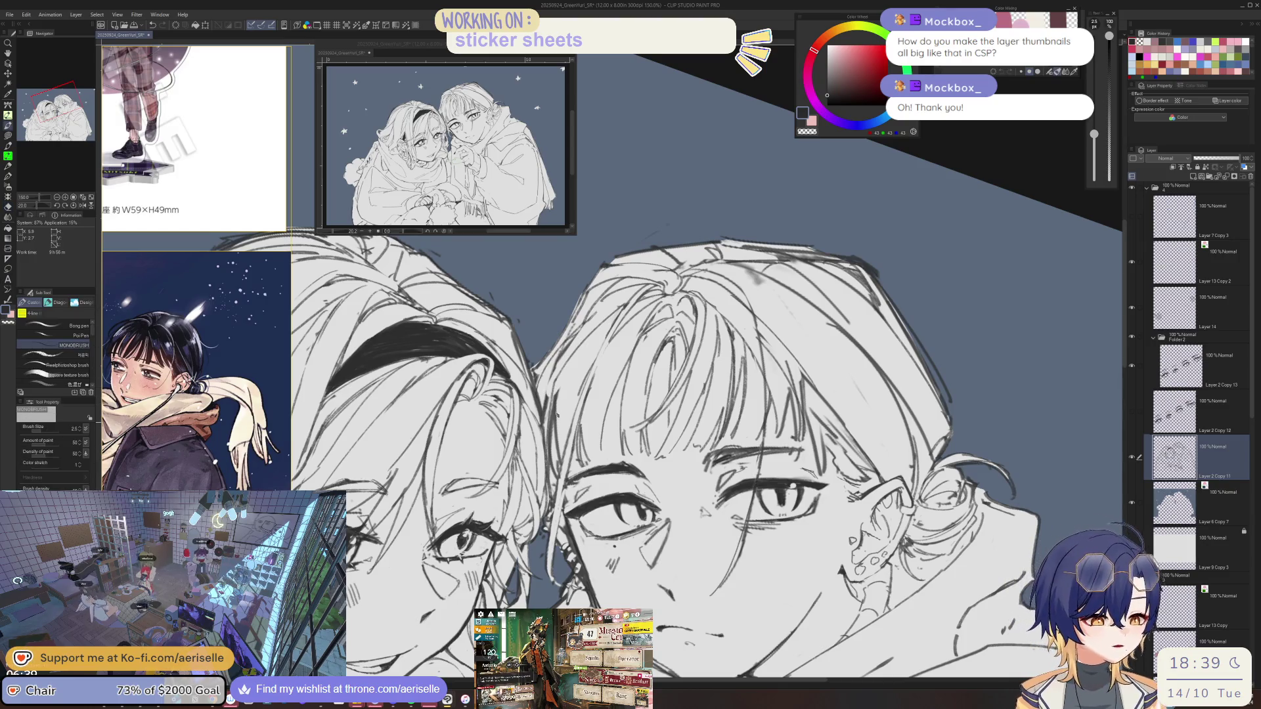
{"action": "key", "text": "e"}
{"action": "key", "text": "p"}
{"action": "left_click_drag", "start_coordinate": [554, 384], "coordinate": [548, 463]}
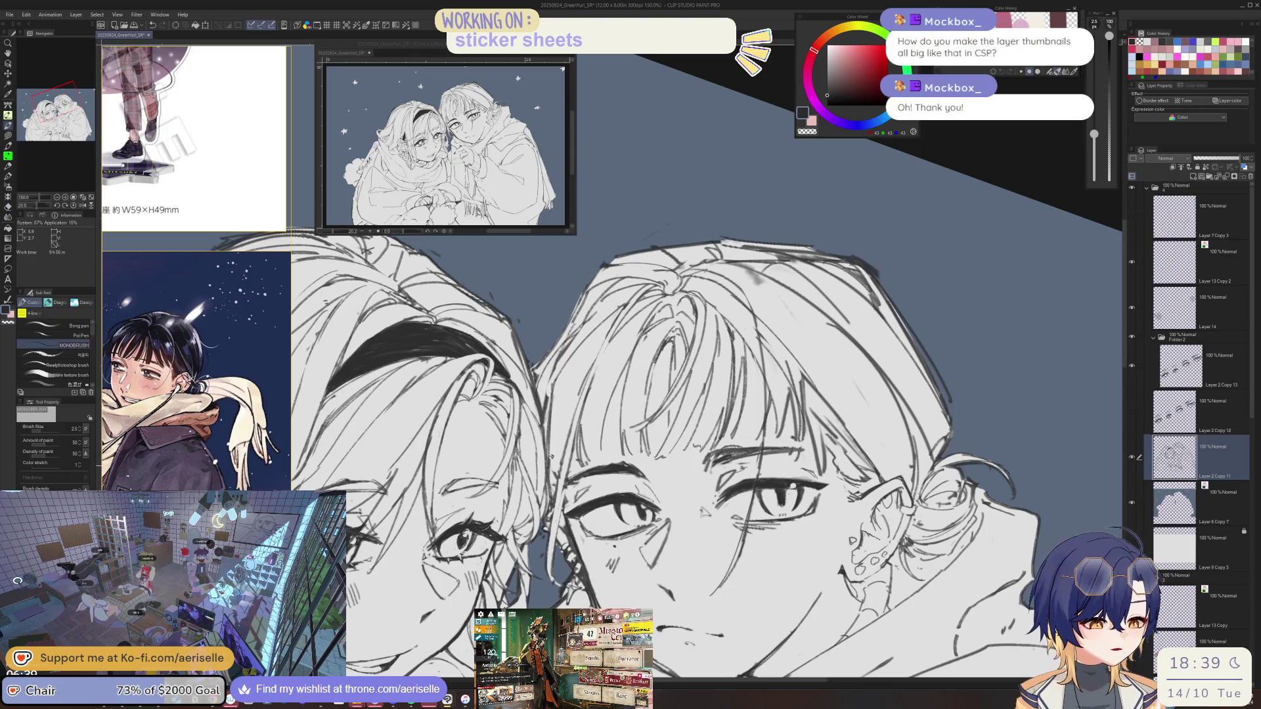
Alternate between the large hard eraser, a smaller eraser and the fine pen while zooming on the face.
{"action": "key", "text": "e"}
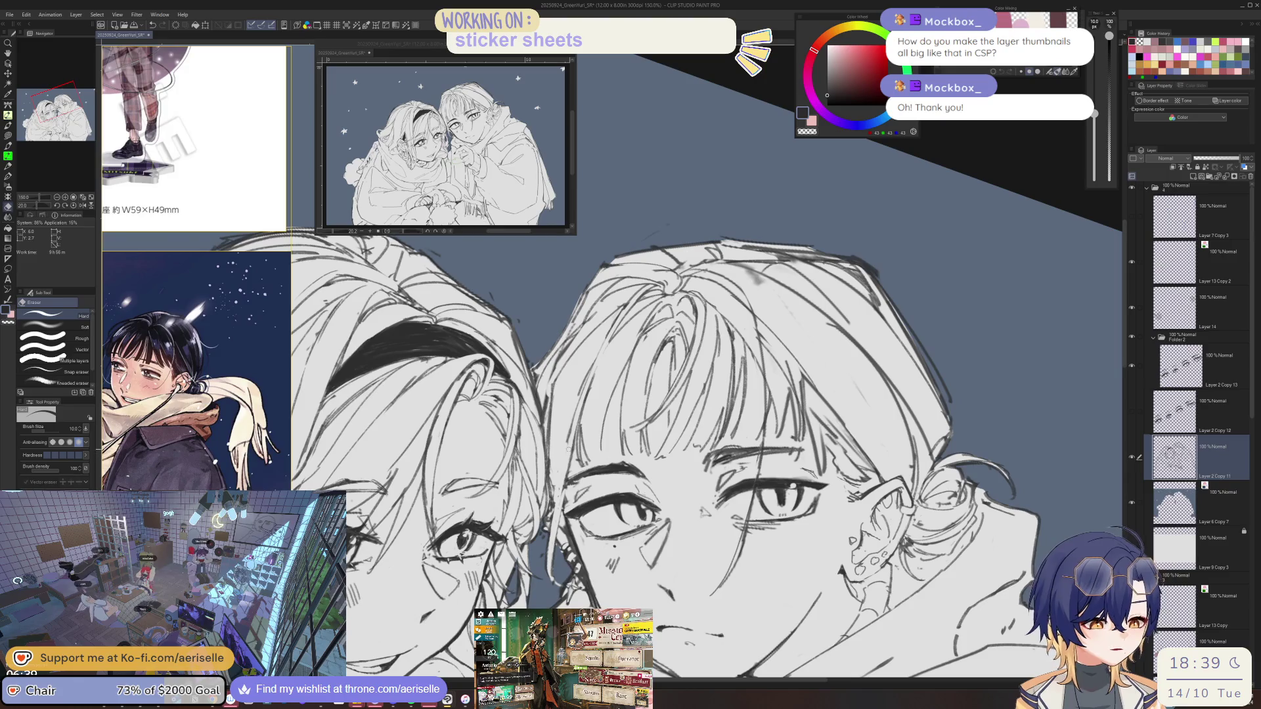
{"action": "key", "text": "p"}
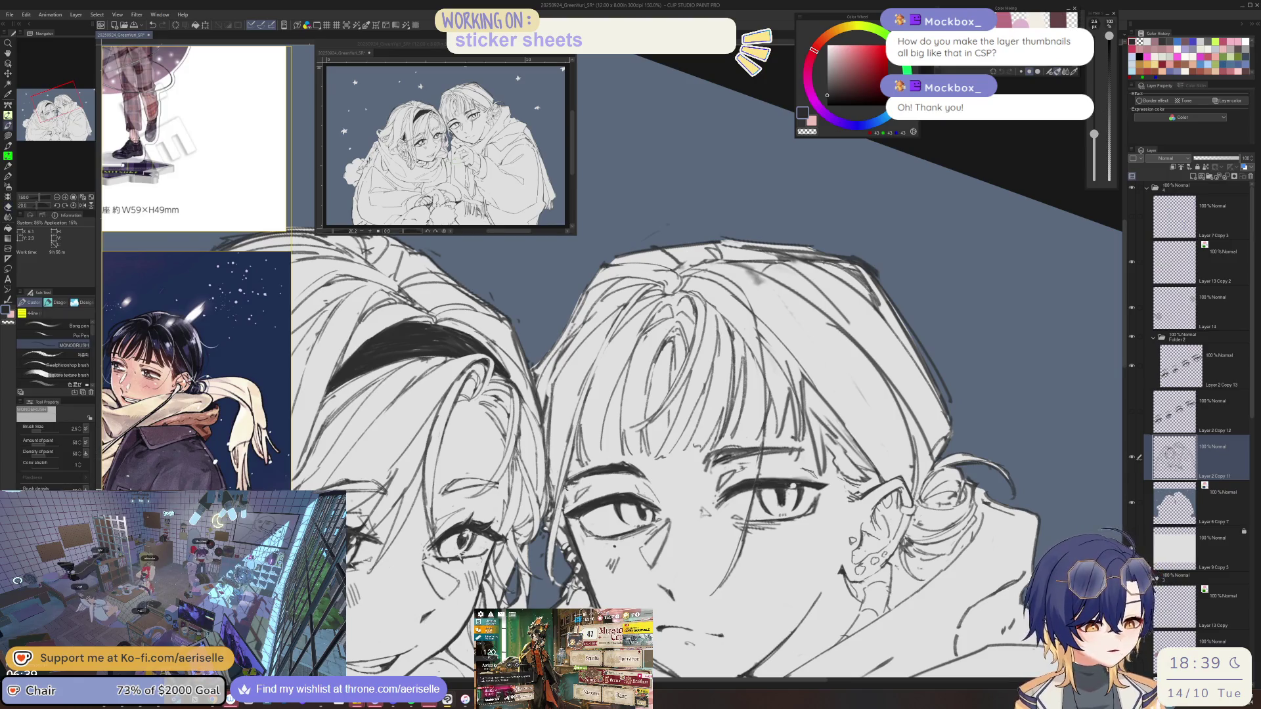
{"action": "key", "text": "e"}
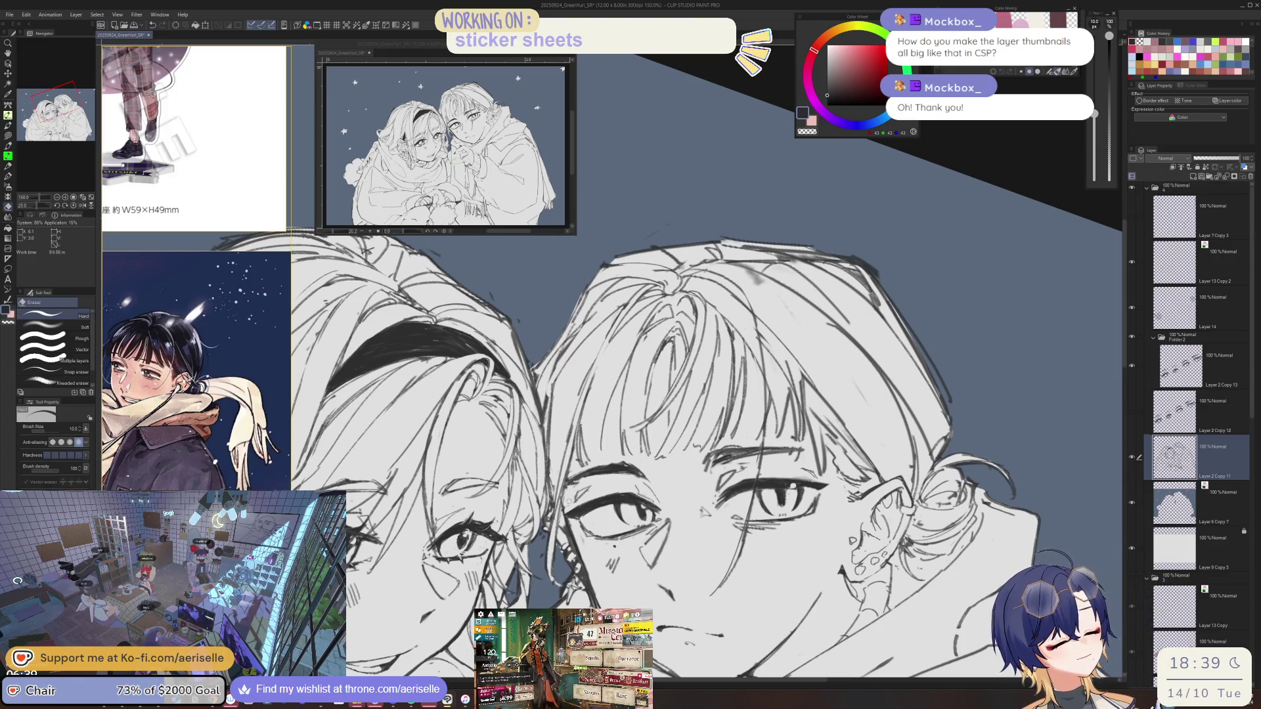
{"action": "scroll", "coordinate": [616, 368], "scroll_direction": "down", "scroll_amount": 5}
{"action": "scroll", "coordinate": [616, 367], "scroll_direction": "up", "scroll_amount": 5}
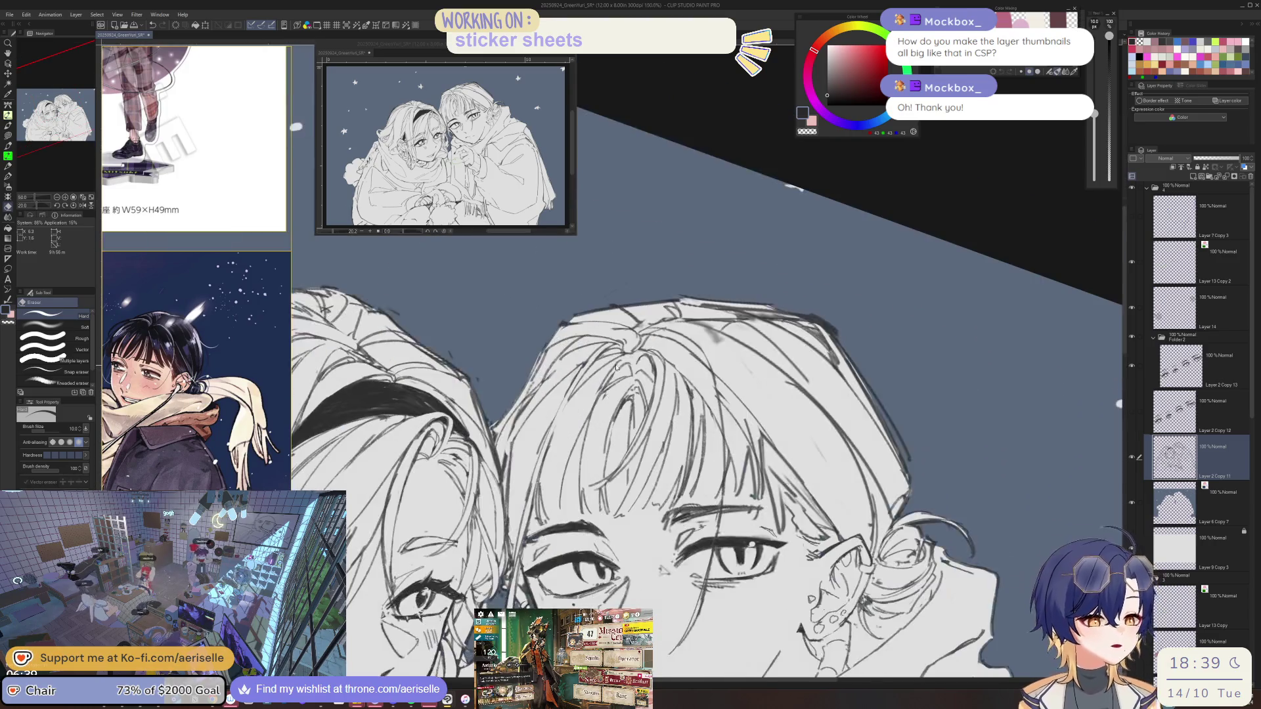
{"action": "key", "text": "p"}
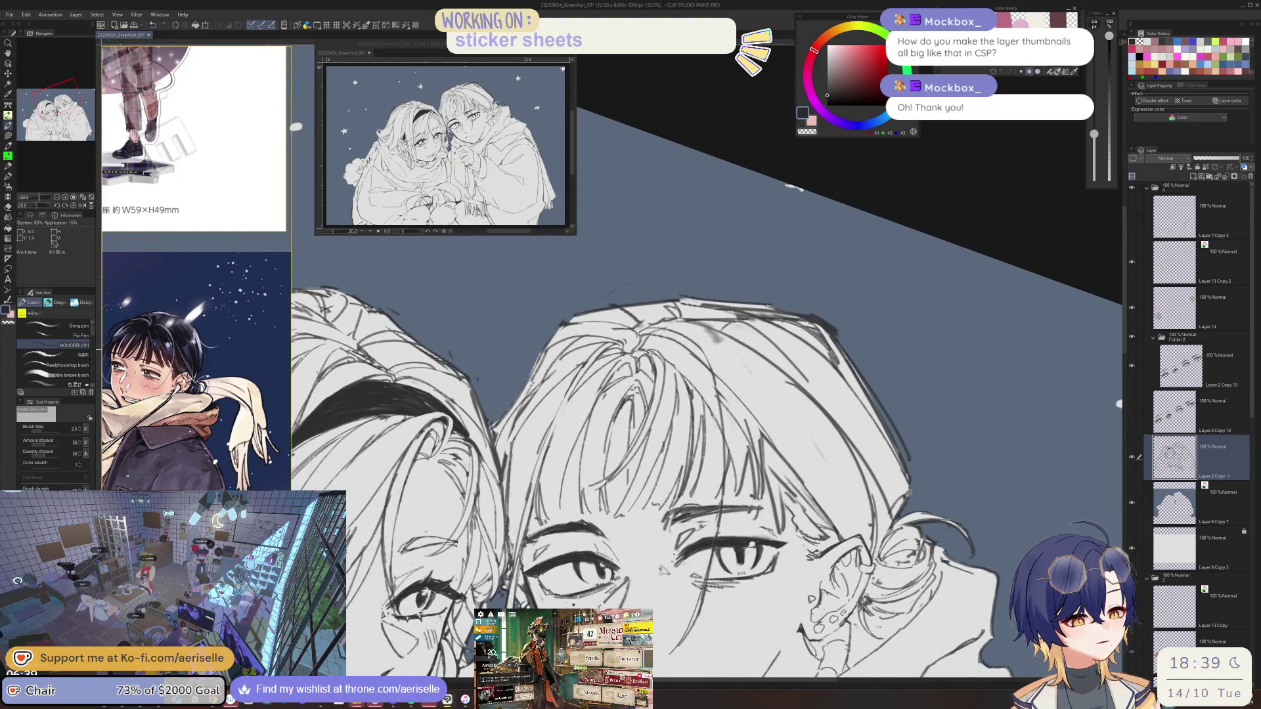
{"action": "key", "text": "e"}
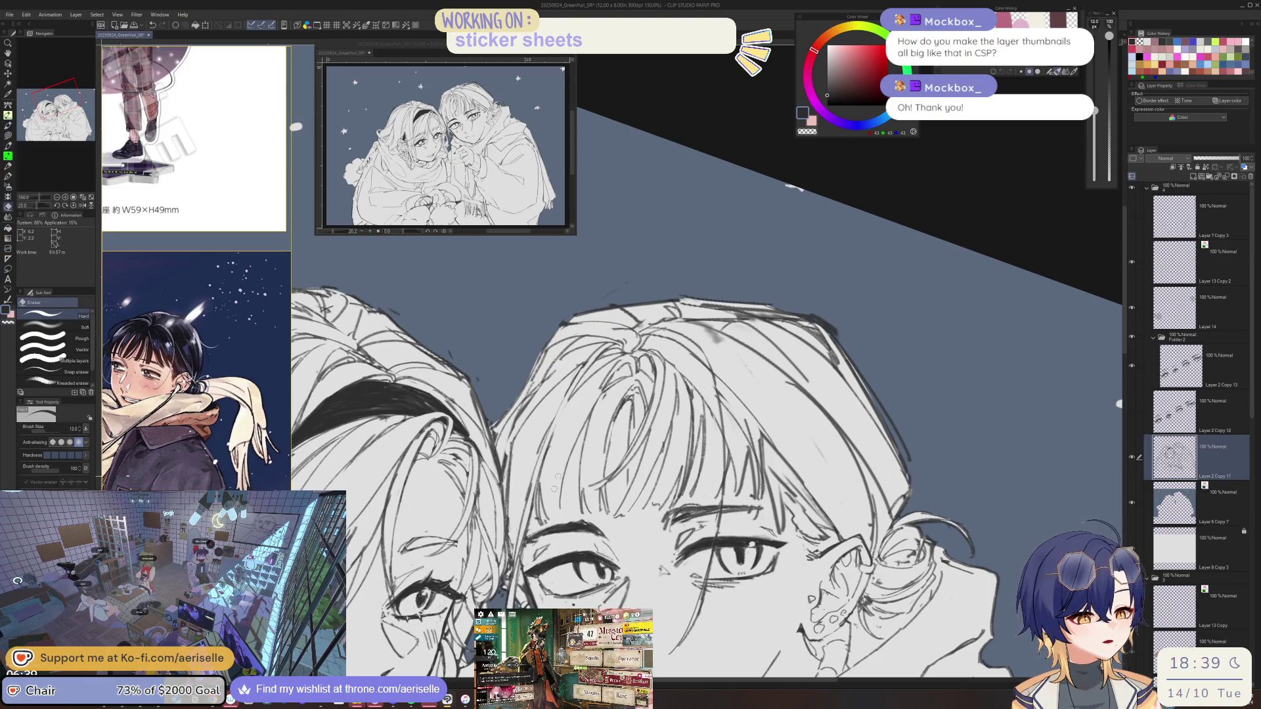
{"action": "key", "text": "p"}
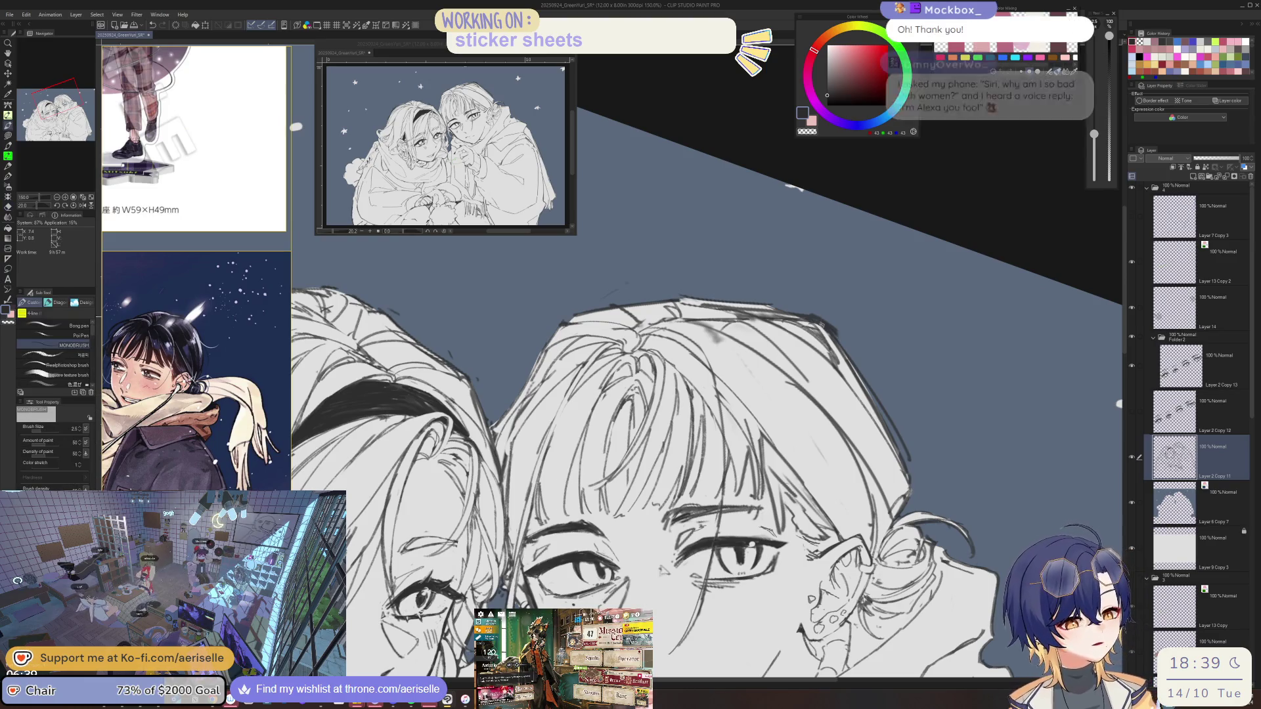
Zoom out, unflip the canvas, and rotate and shift the view down and right.
{"action": "key", "text": "h"}
{"action": "scroll", "coordinate": [562, 486], "scroll_direction": "down", "scroll_amount": 2}
{"action": "scroll", "coordinate": [657, 460], "scroll_direction": "up", "scroll_amount": 6}
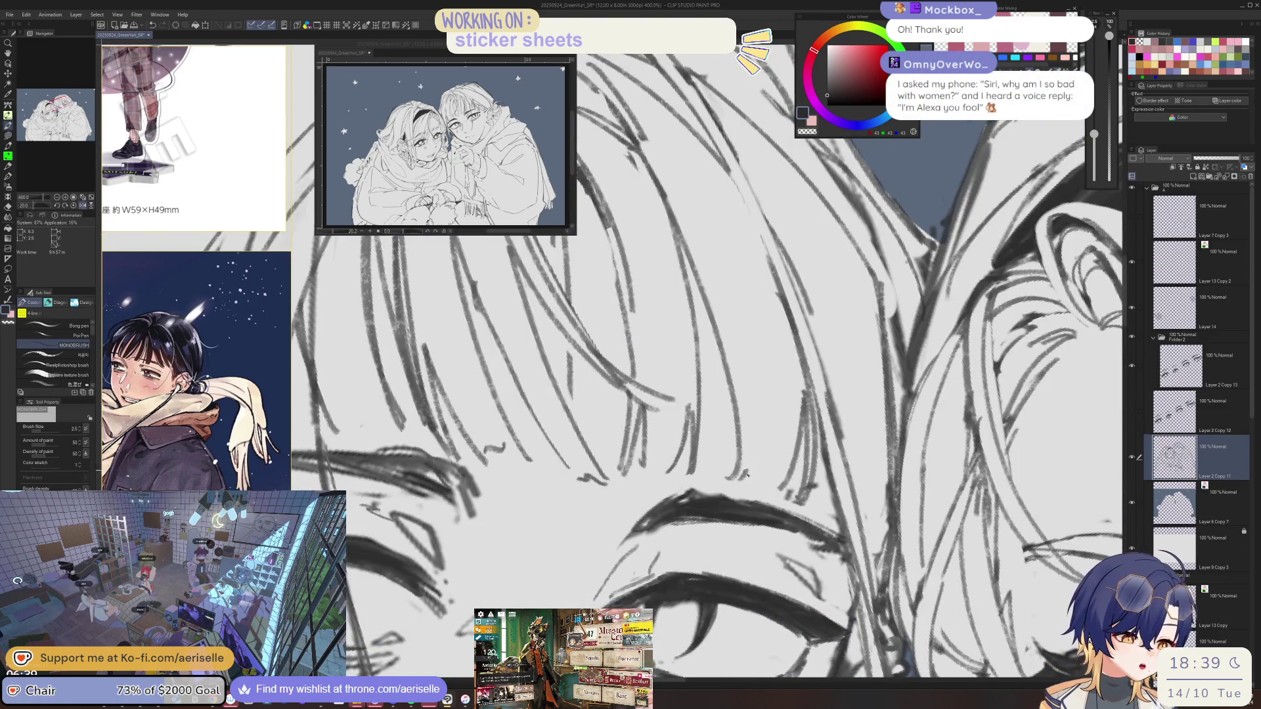
{"action": "scroll", "coordinate": [772, 487], "scroll_direction": "down", "scroll_amount": 3}
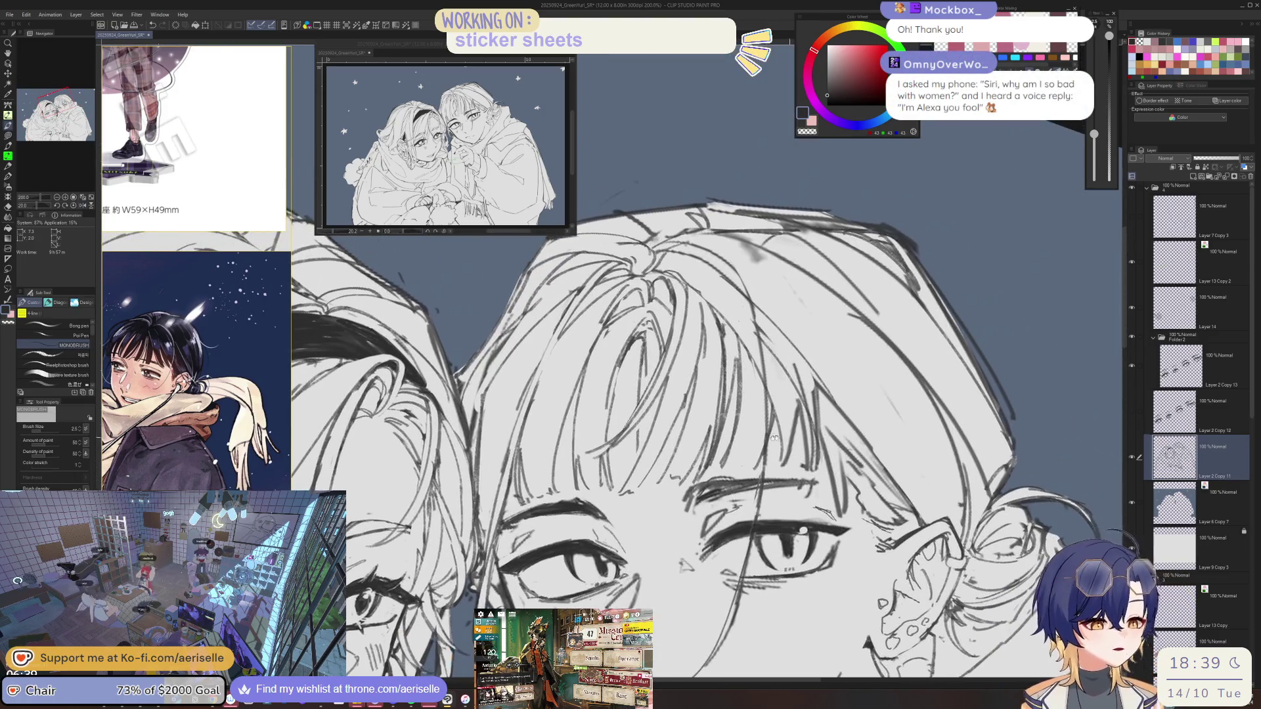
{"action": "key", "text": "asciicircum"}
{"action": "key", "text": "asciicircum"}
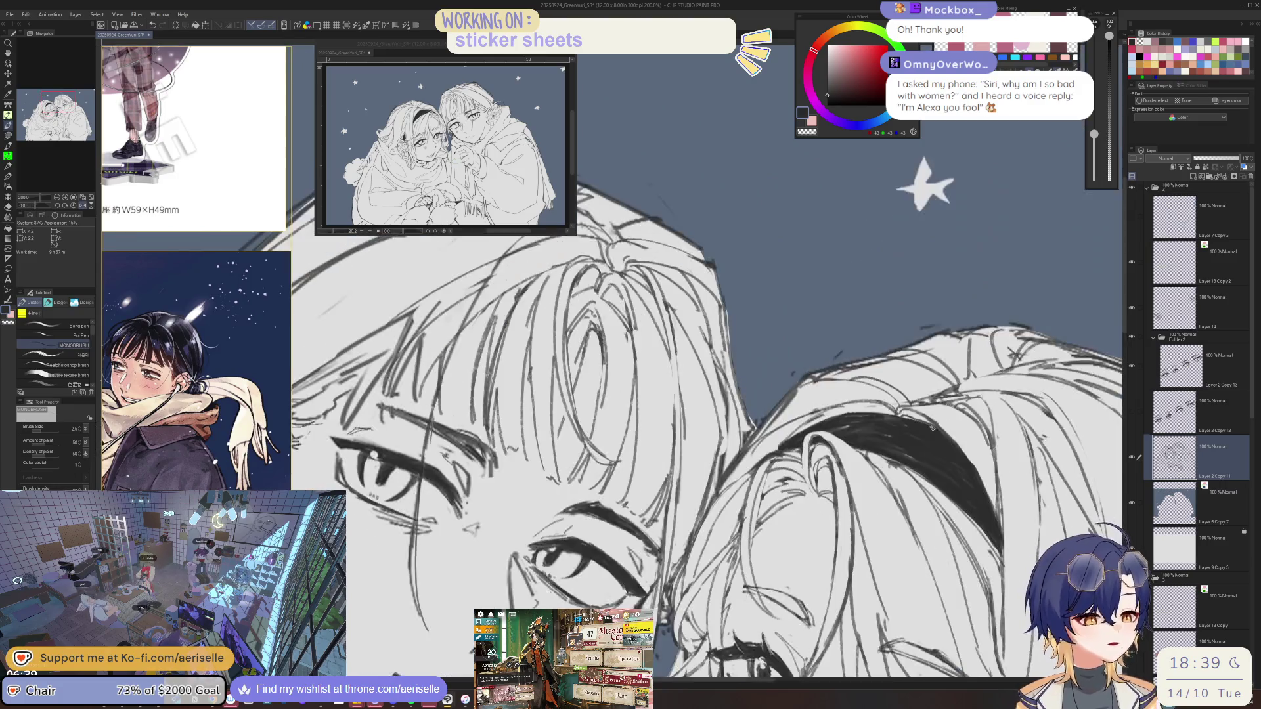
{"action": "left_click_drag", "start_coordinate": [856, 517], "coordinate": [918, 576]}
Tilt the view back and reset the canvas rotation to upright.
{"action": "key", "text": "e"}
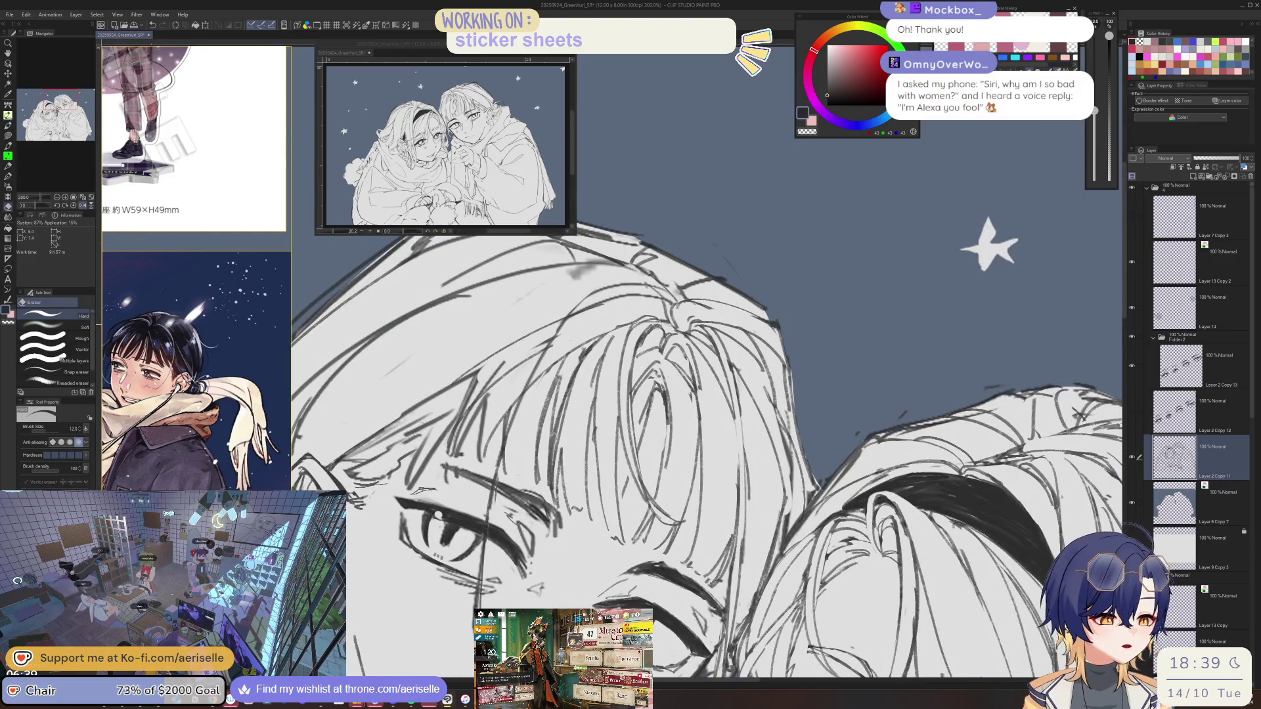
{"action": "scroll", "coordinate": [650, 324], "scroll_direction": "up", "scroll_amount": 2}
{"action": "key", "text": "p"}
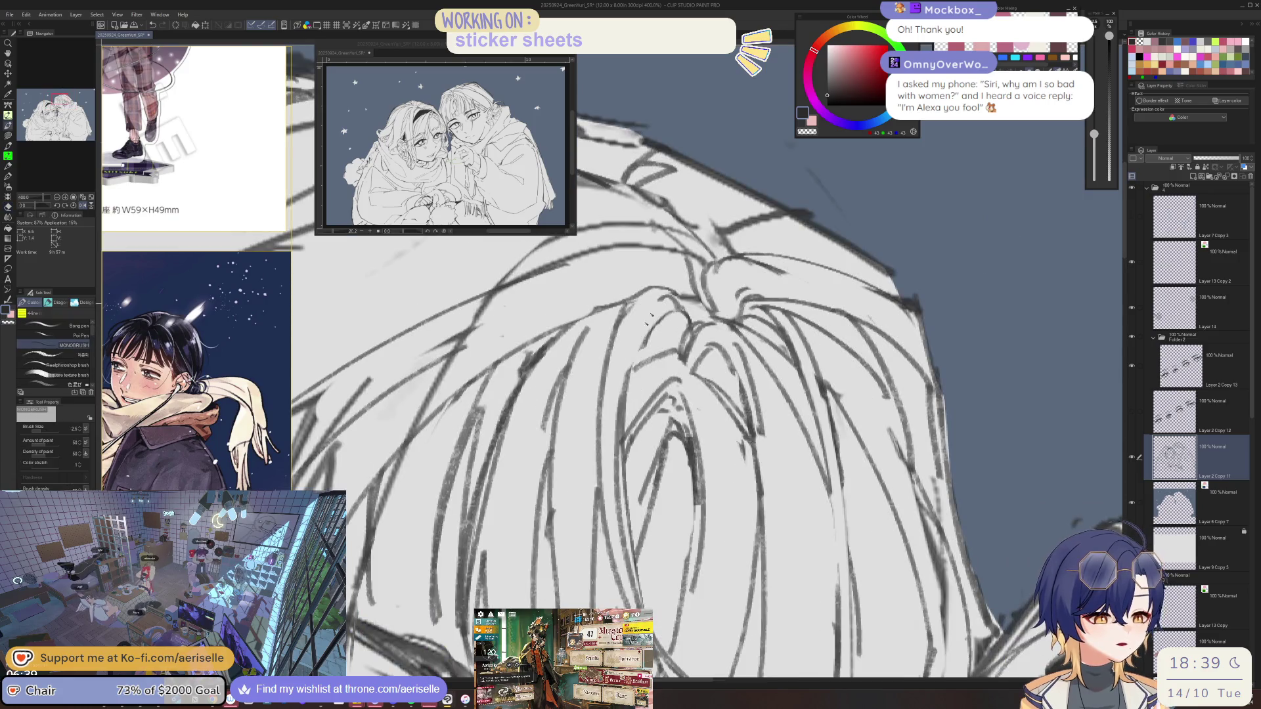
{"action": "scroll", "coordinate": [746, 348], "scroll_direction": "down", "scroll_amount": 3}
{"action": "key", "text": "minus"}
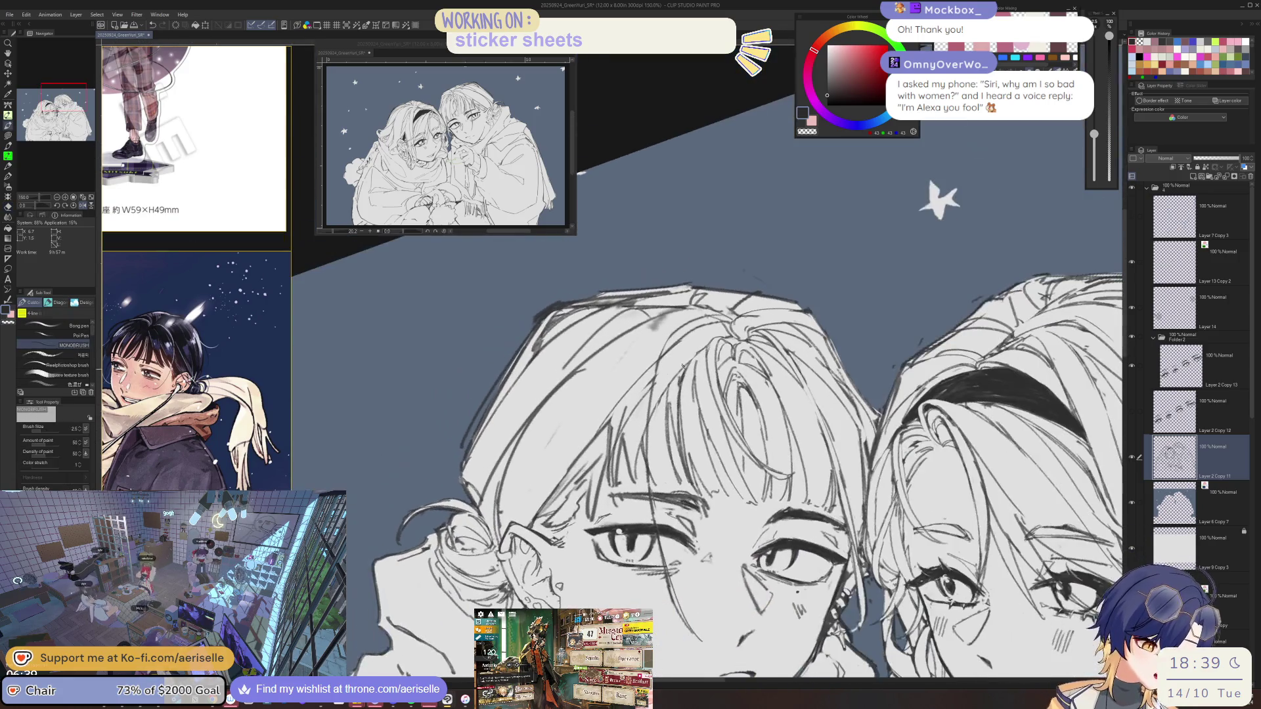
{"action": "key", "text": "e"}
{"action": "key", "text": "p"}
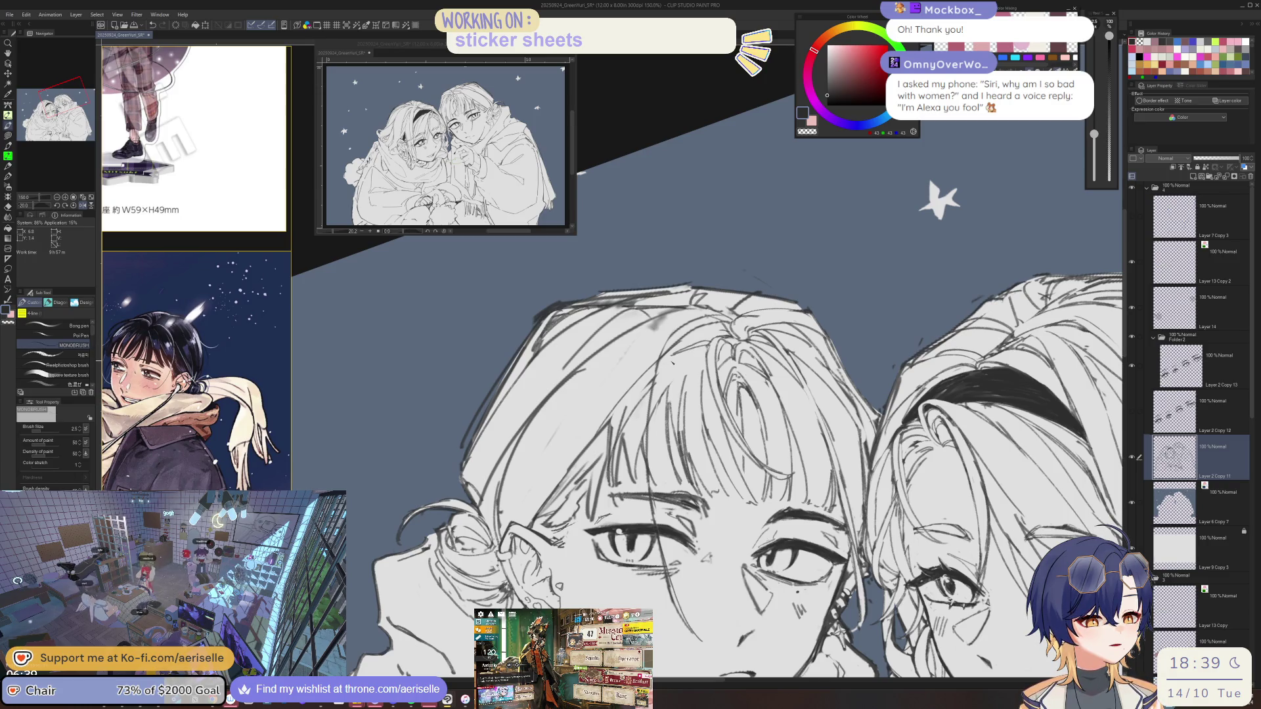
{"action": "key", "text": "e"}
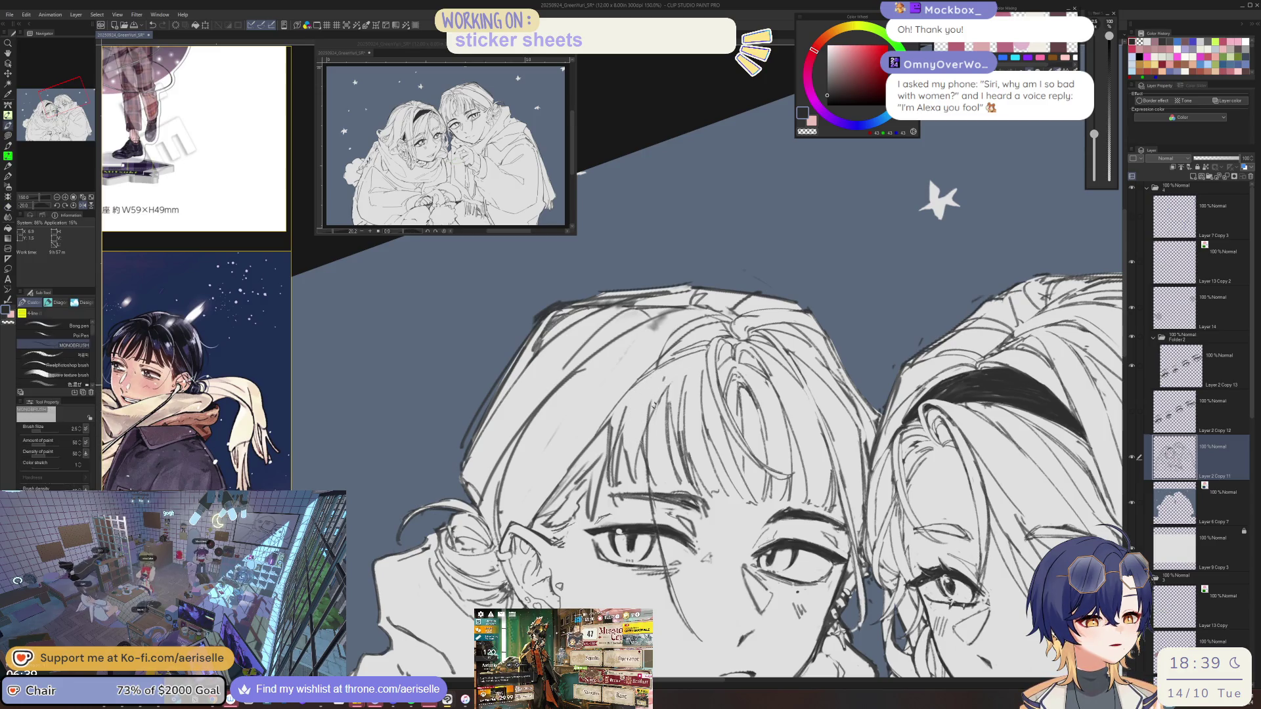
{"action": "key", "text": "ctrl+at"}
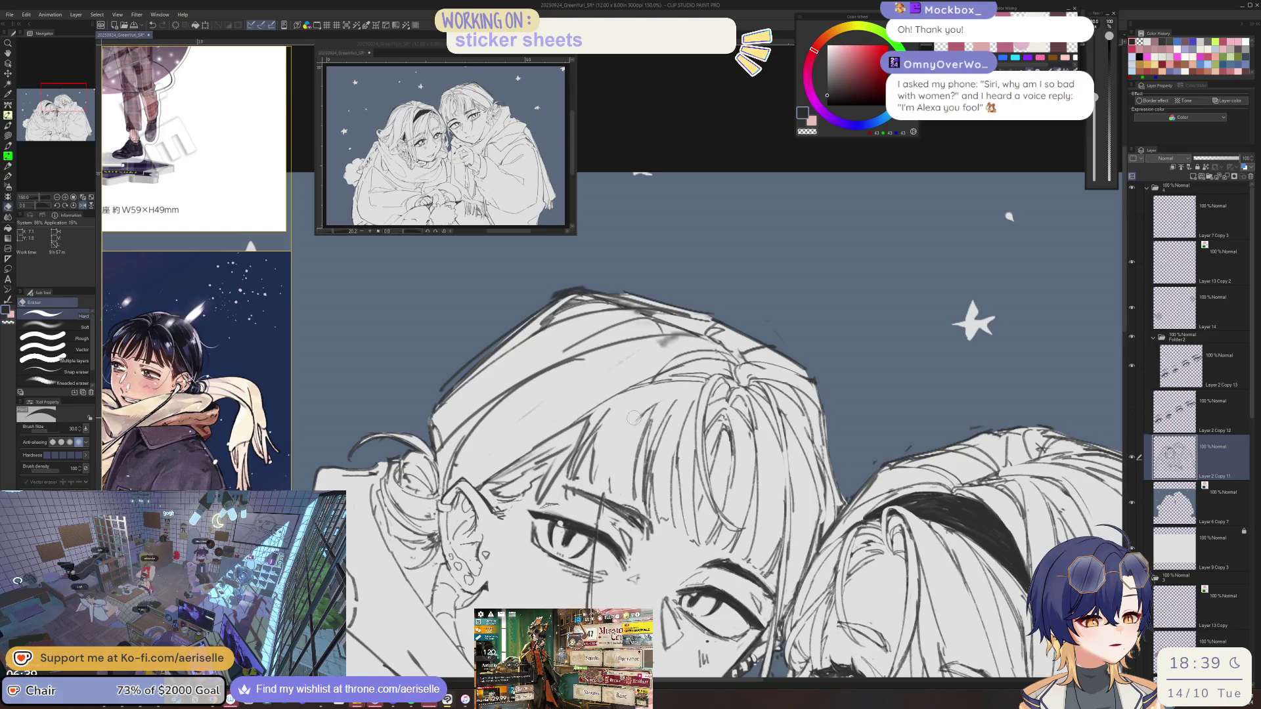
{"action": "key", "text": "p"}
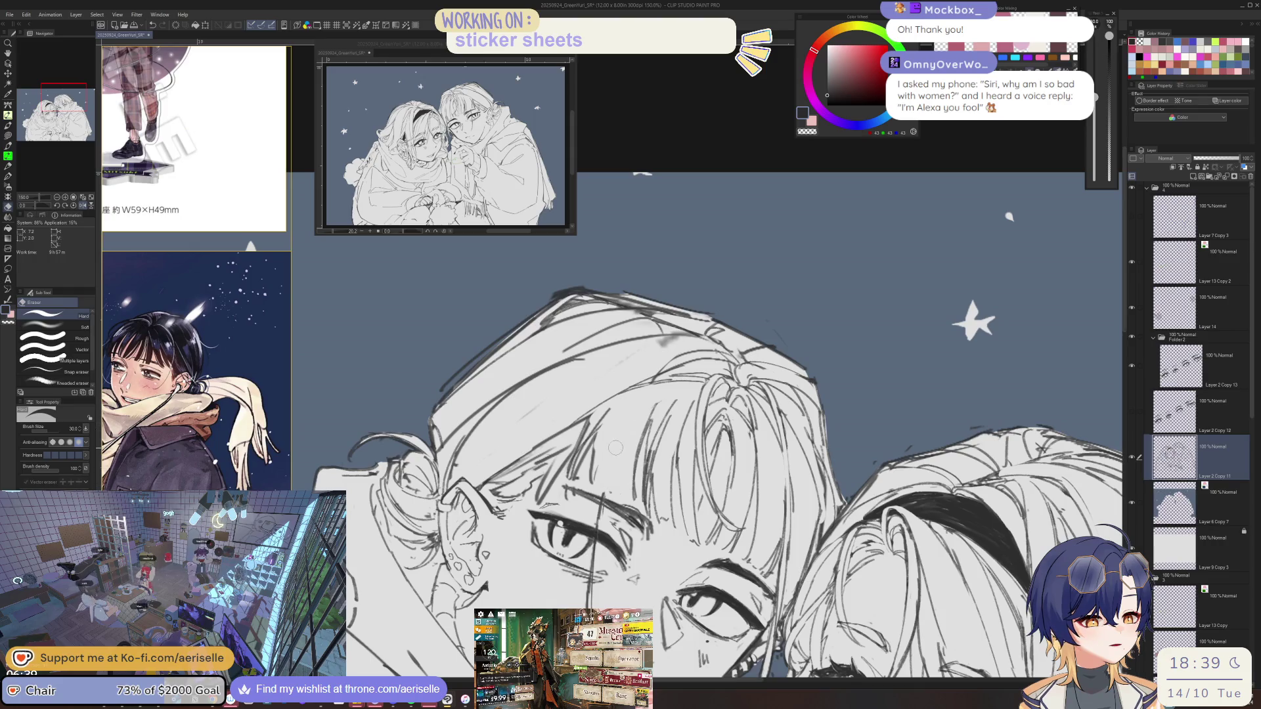
Draw a thin hair strand in the boy's fringe and erase the stray strokes around it.
{"action": "left_click_drag", "start_coordinate": [647, 394], "coordinate": [614, 482]}
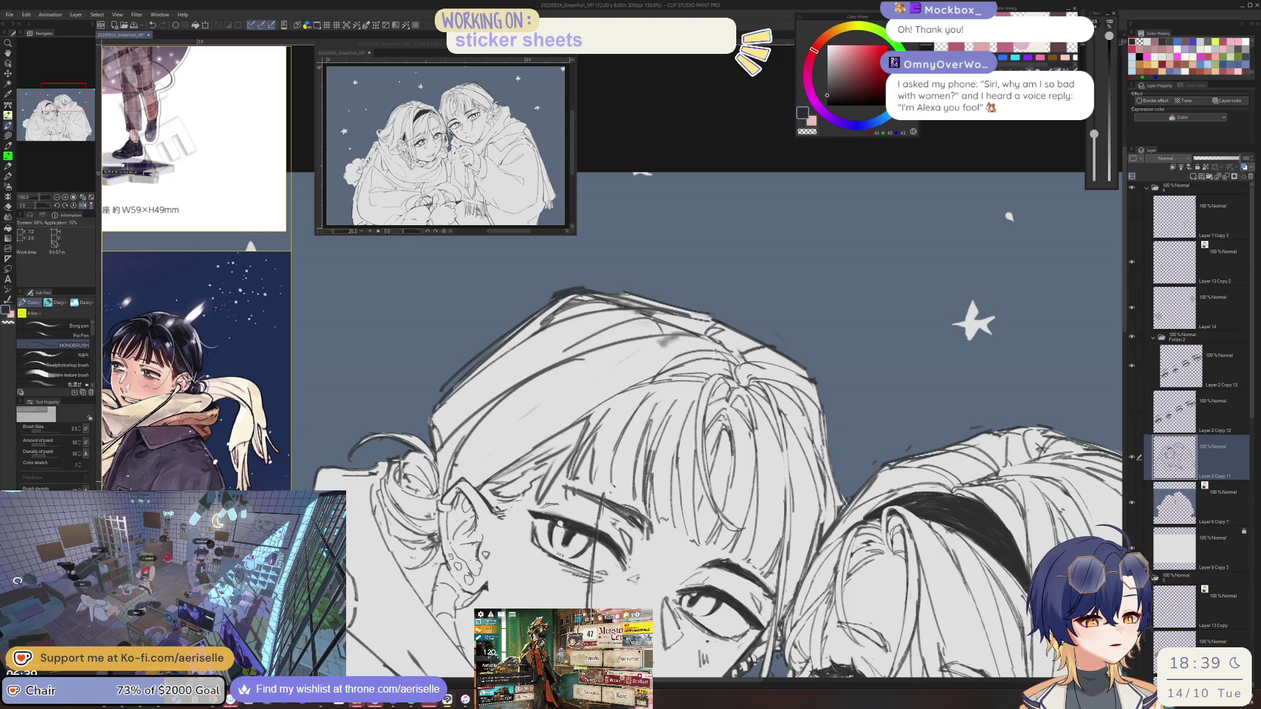
{"action": "key", "text": "e"}
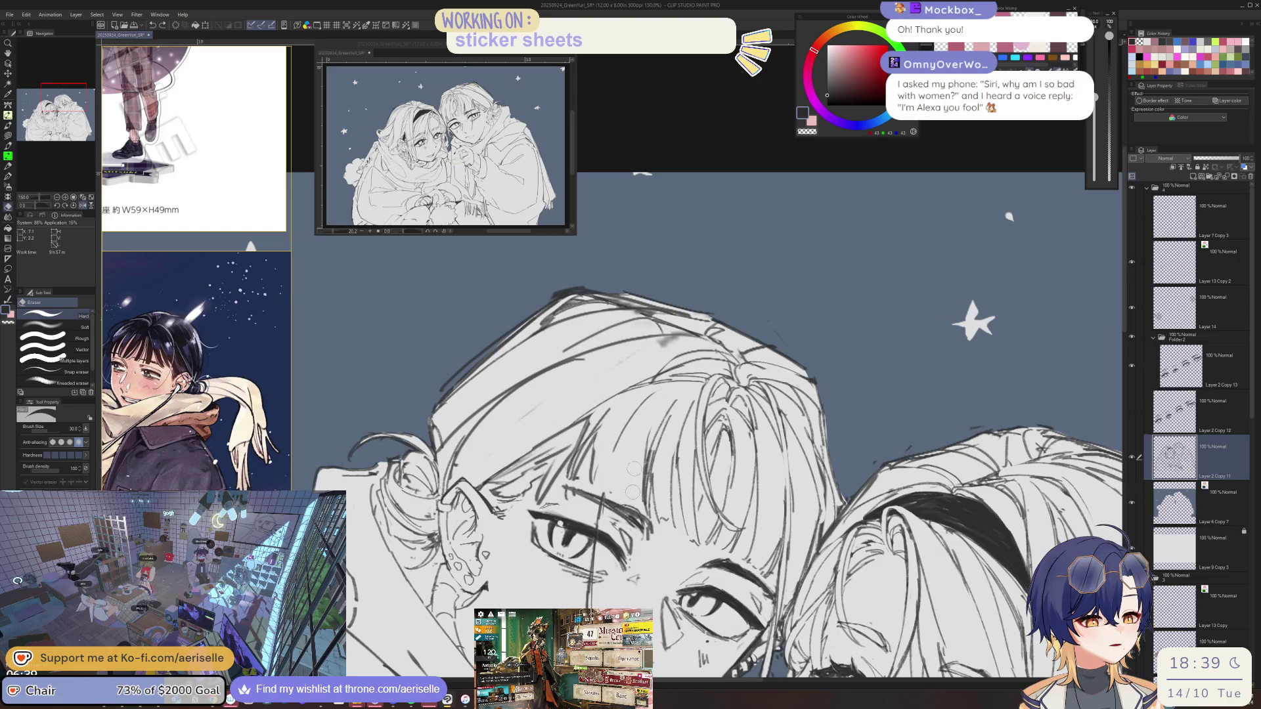
{"action": "left_click_drag", "start_coordinate": [657, 393], "coordinate": [611, 466]}
{"action": "key", "text": "p"}
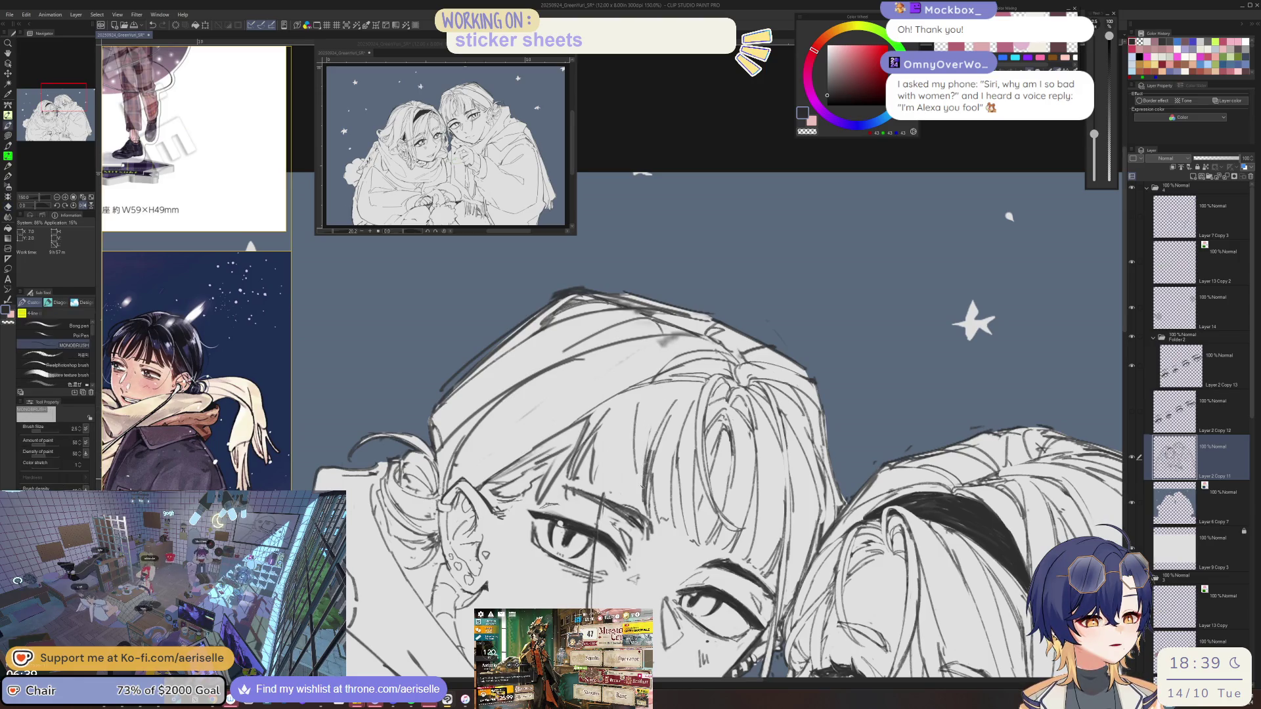
{"action": "scroll", "coordinate": [748, 438], "scroll_direction": "down", "scroll_amount": 4}
Mirror the canvas and rotate the view counter-clockwise to work on the boy's face.
{"action": "key", "text": "h"}
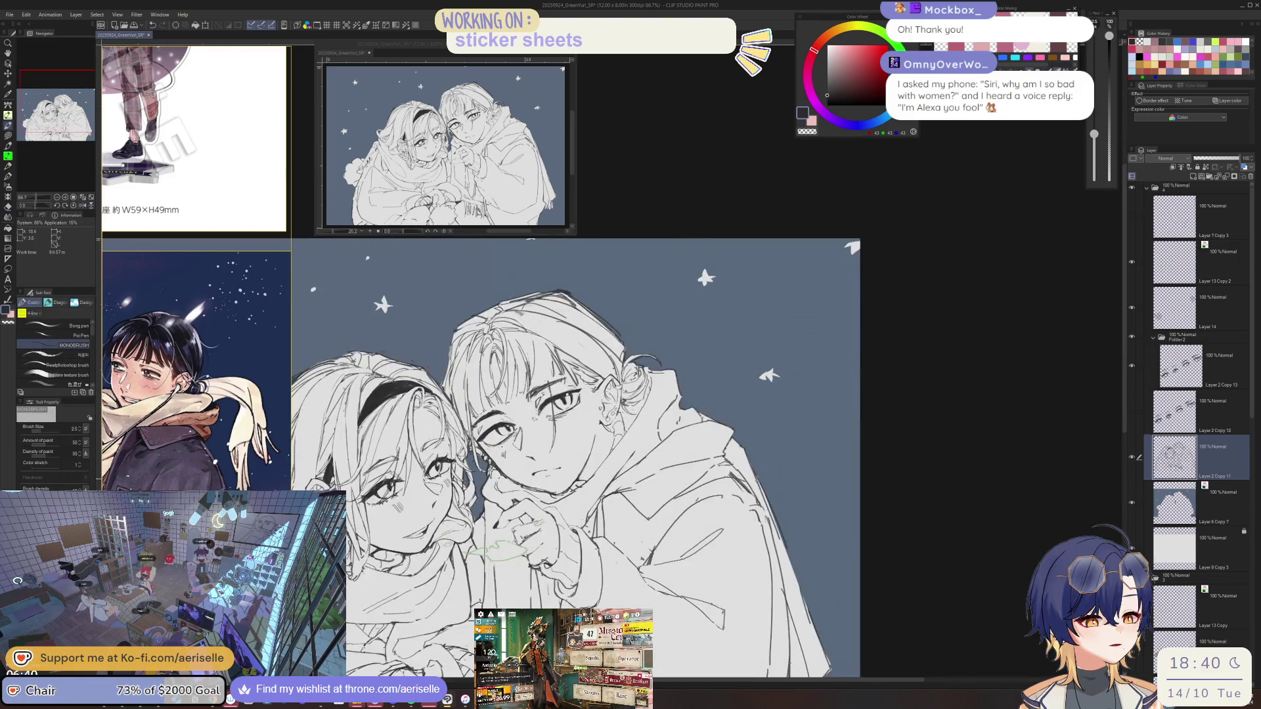
{"action": "key", "text": "h"}
{"action": "key", "text": "minus"}
{"action": "scroll", "coordinate": [672, 313], "scroll_direction": "up", "scroll_amount": 4}
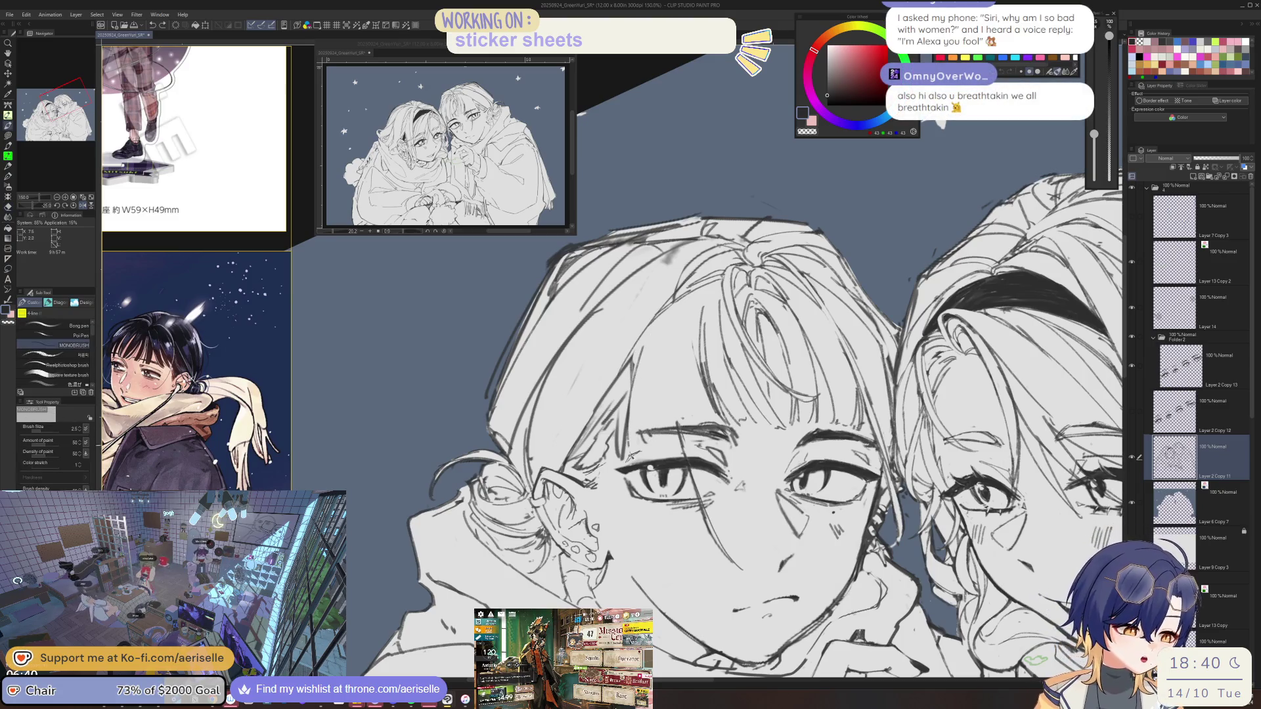
{"action": "key", "text": "e"}
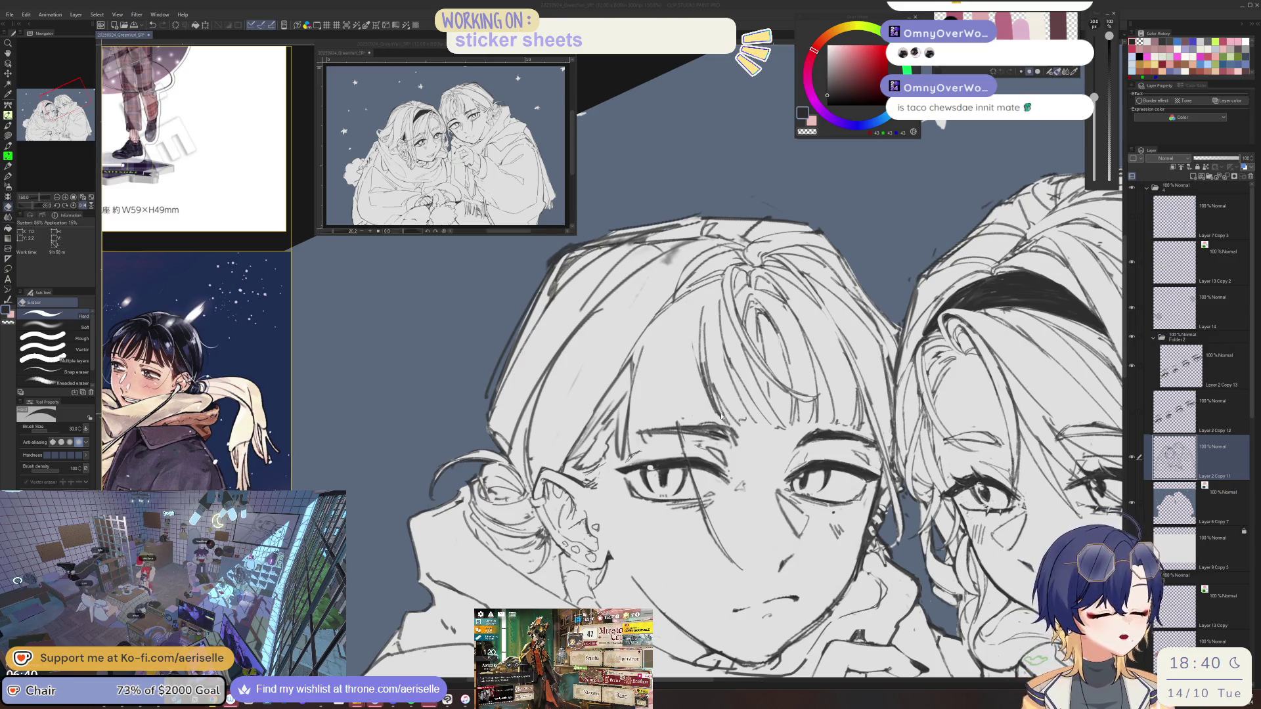
{"action": "key", "text": "alt+Tab"}
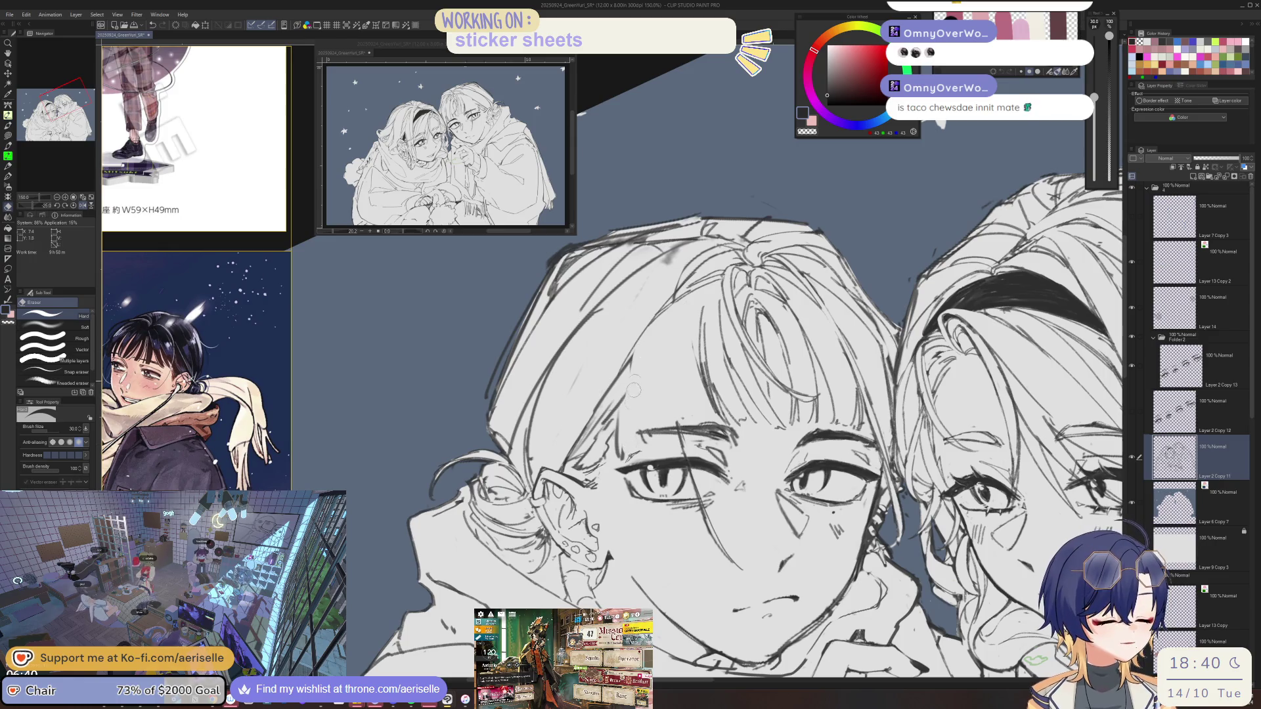
{"action": "key", "text": "minus"}
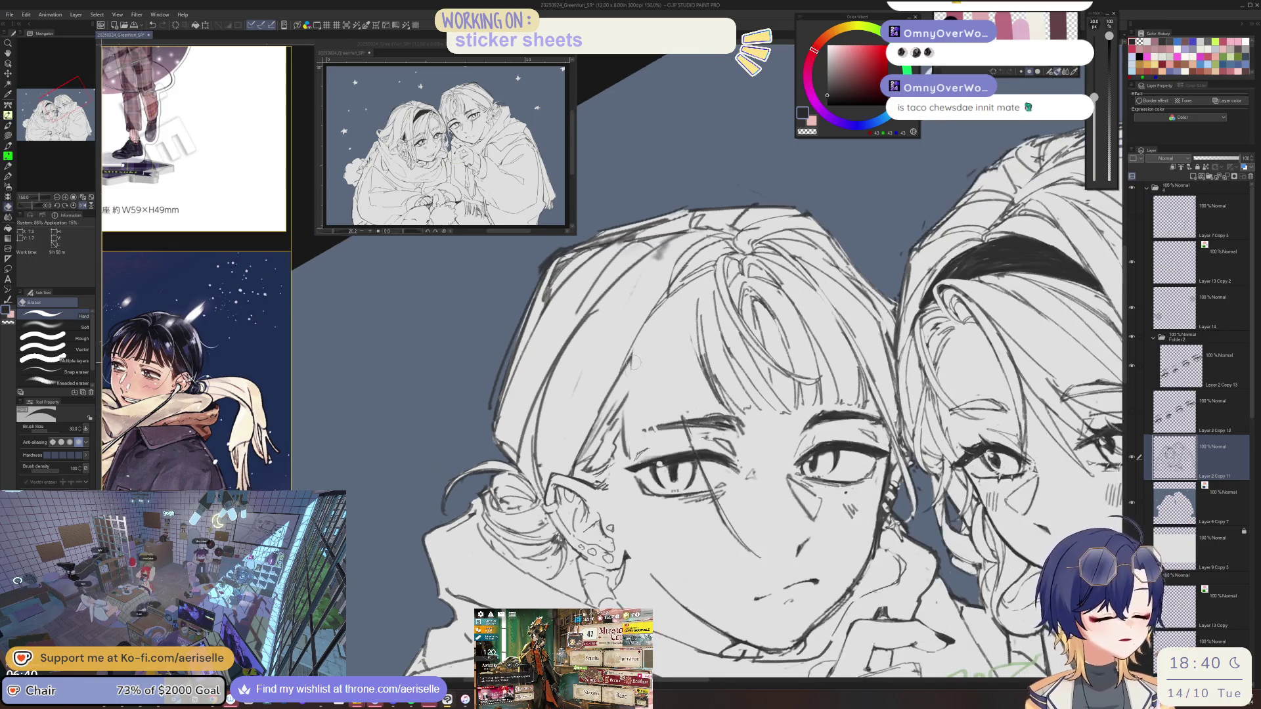
{"action": "key", "text": "p"}
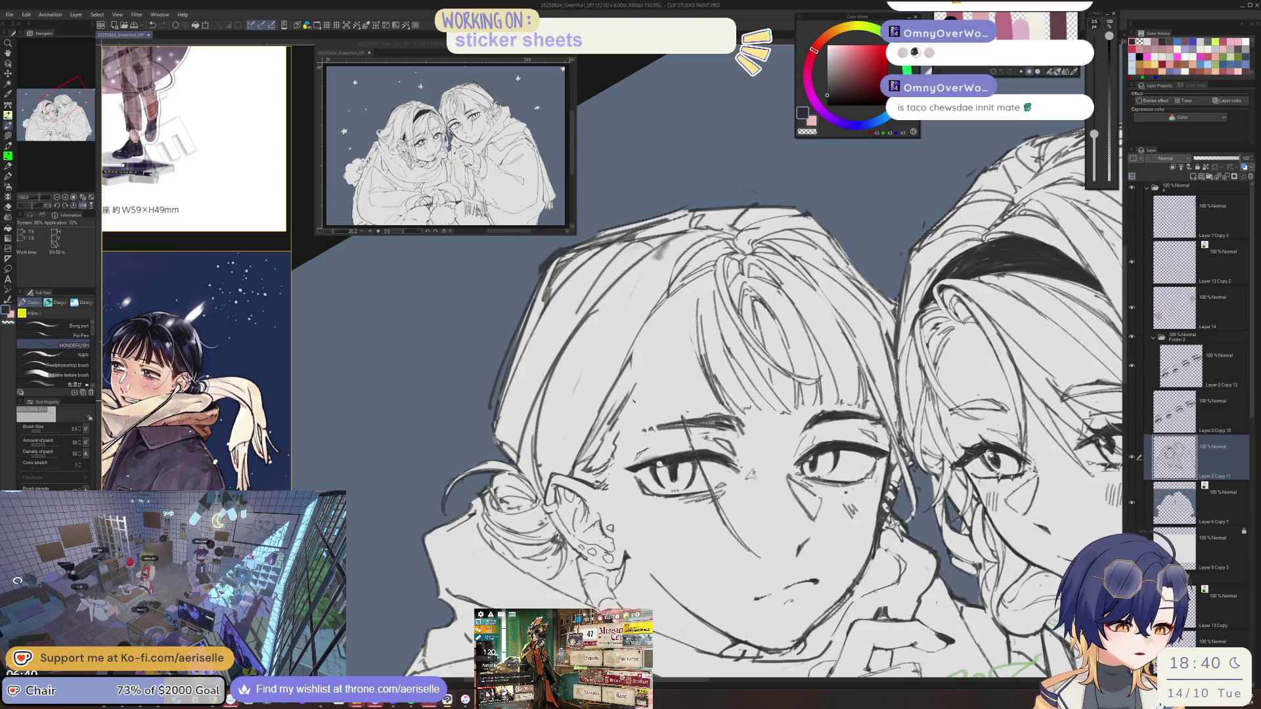
Add hair strands running down through the boy's fringe in a mirrored, rotated view.
{"action": "key", "text": "h"}
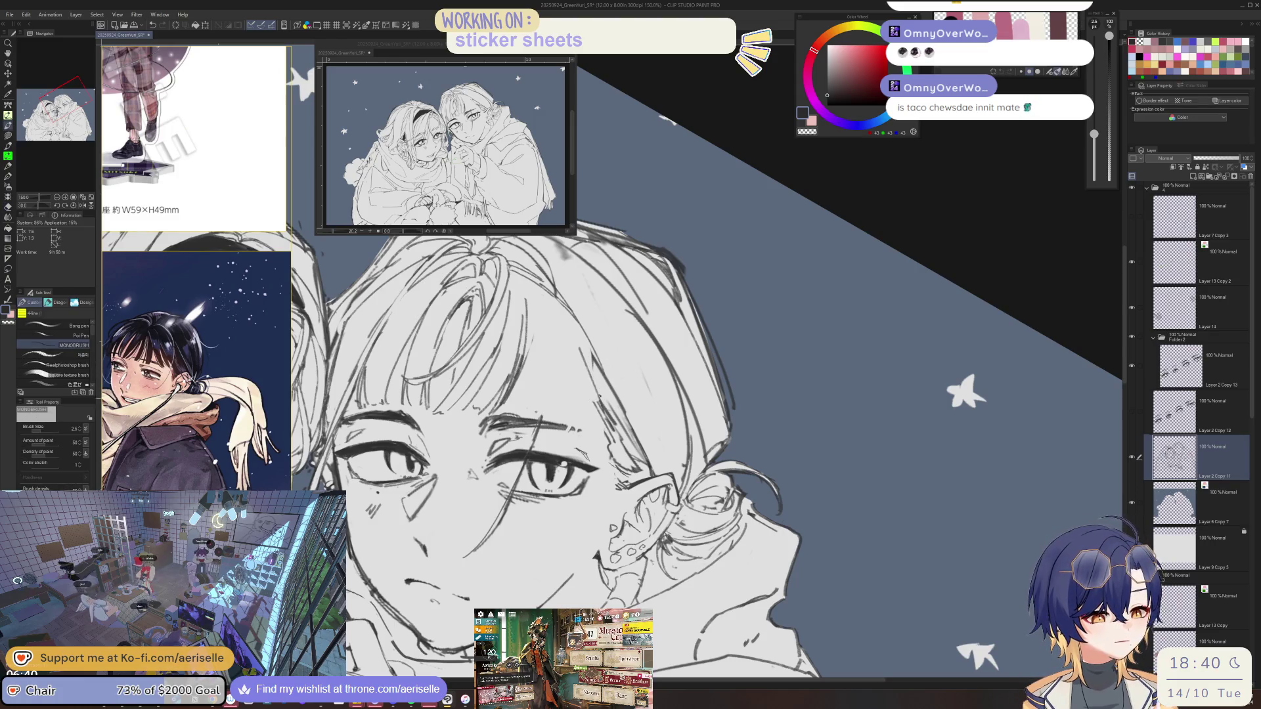
{"action": "left_click_drag", "start_coordinate": [598, 392], "coordinate": [607, 435]}
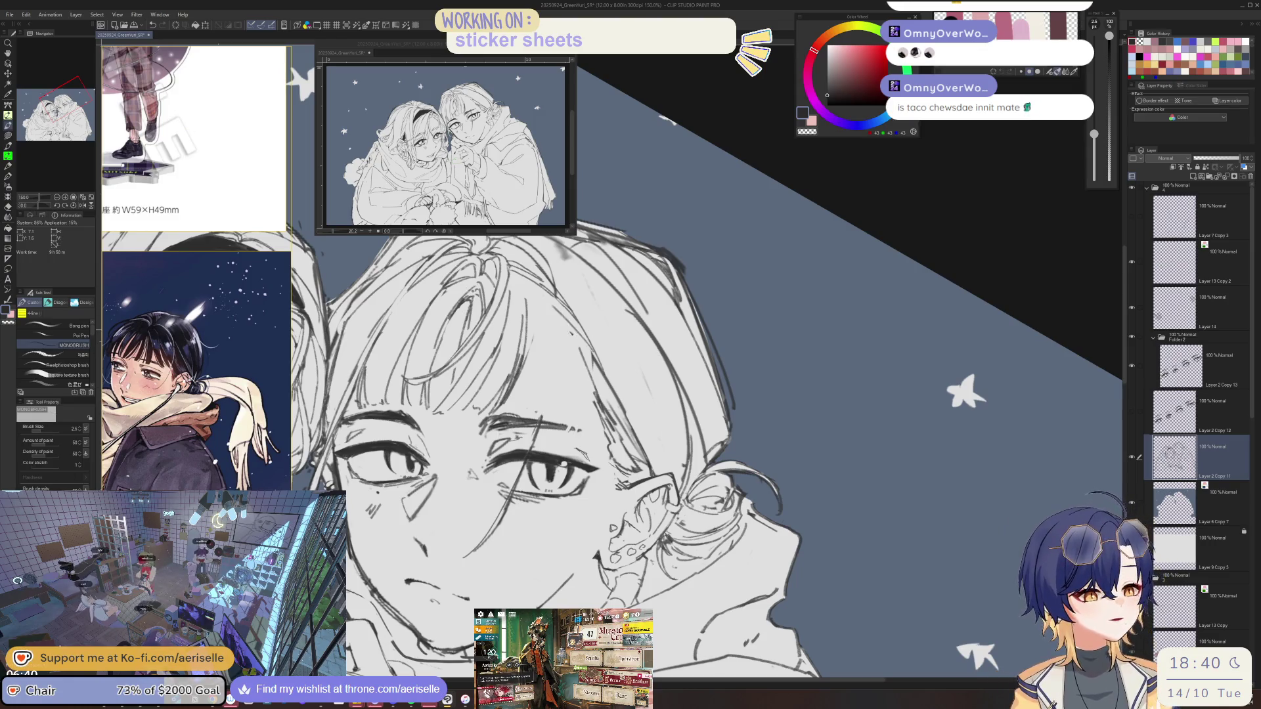
{"action": "key", "text": "e"}
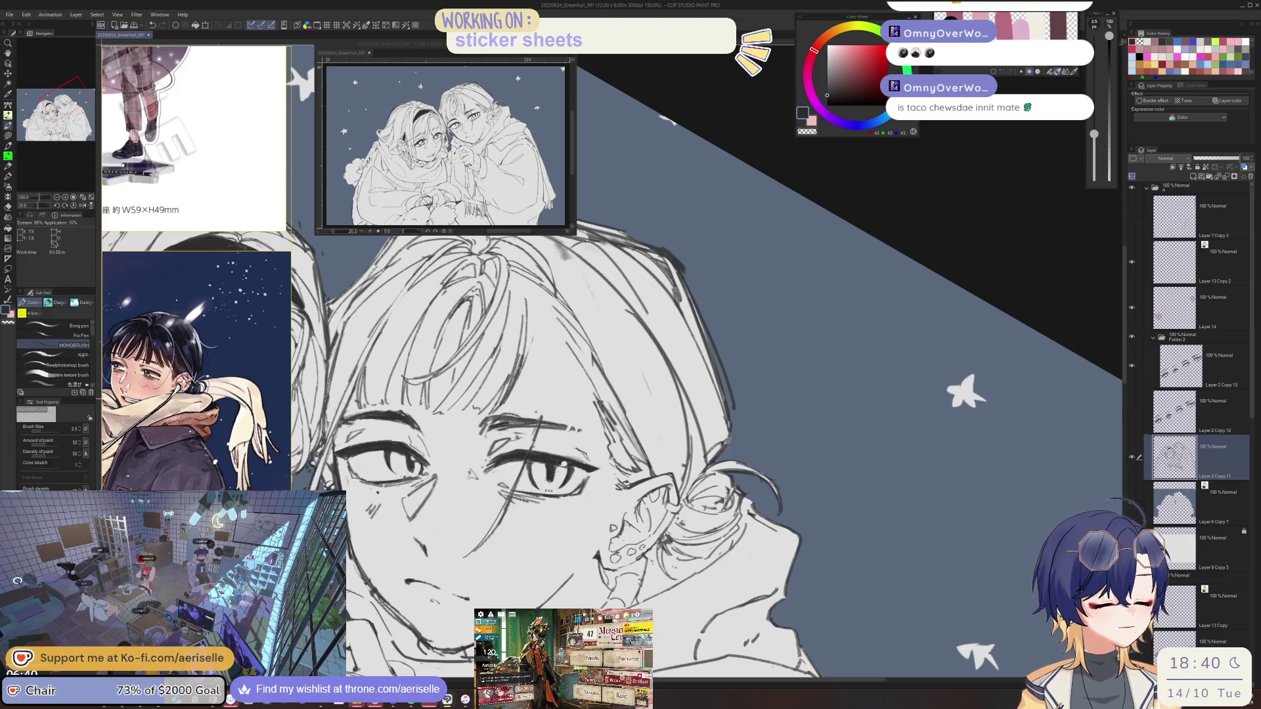
{"action": "key", "text": "p"}
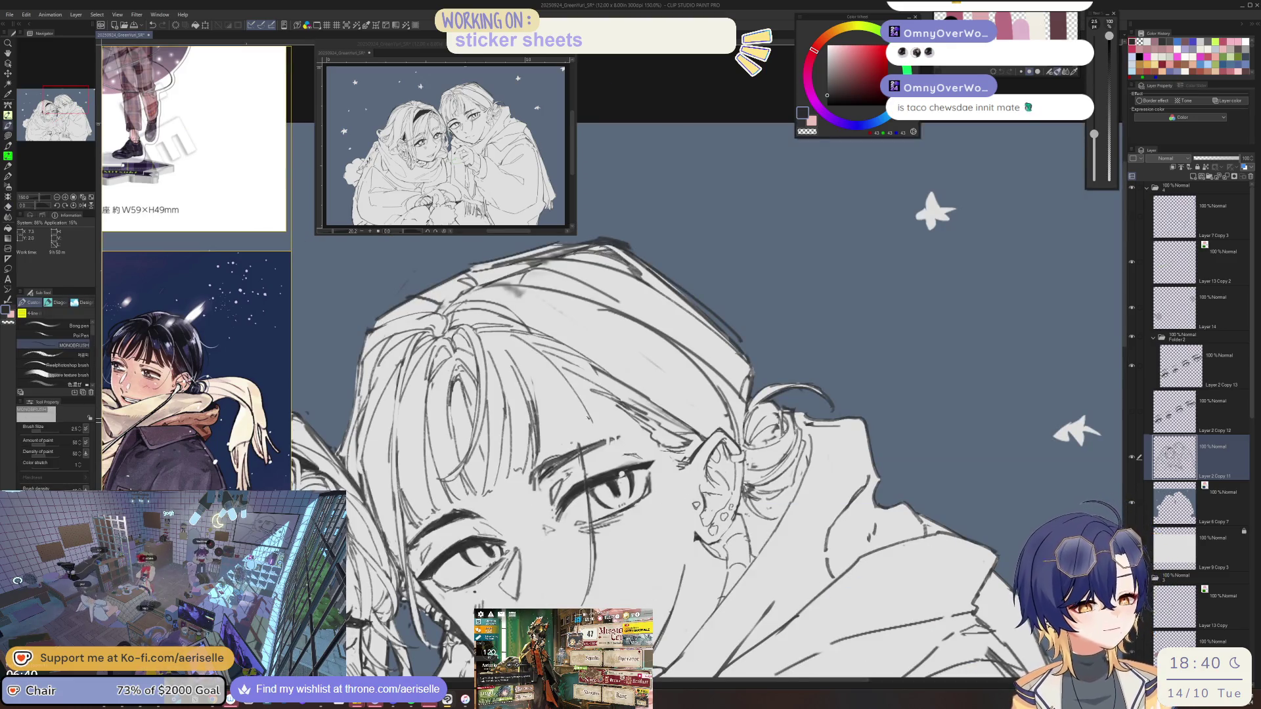
{"action": "left_click_drag", "start_coordinate": [518, 338], "coordinate": [734, 236]}
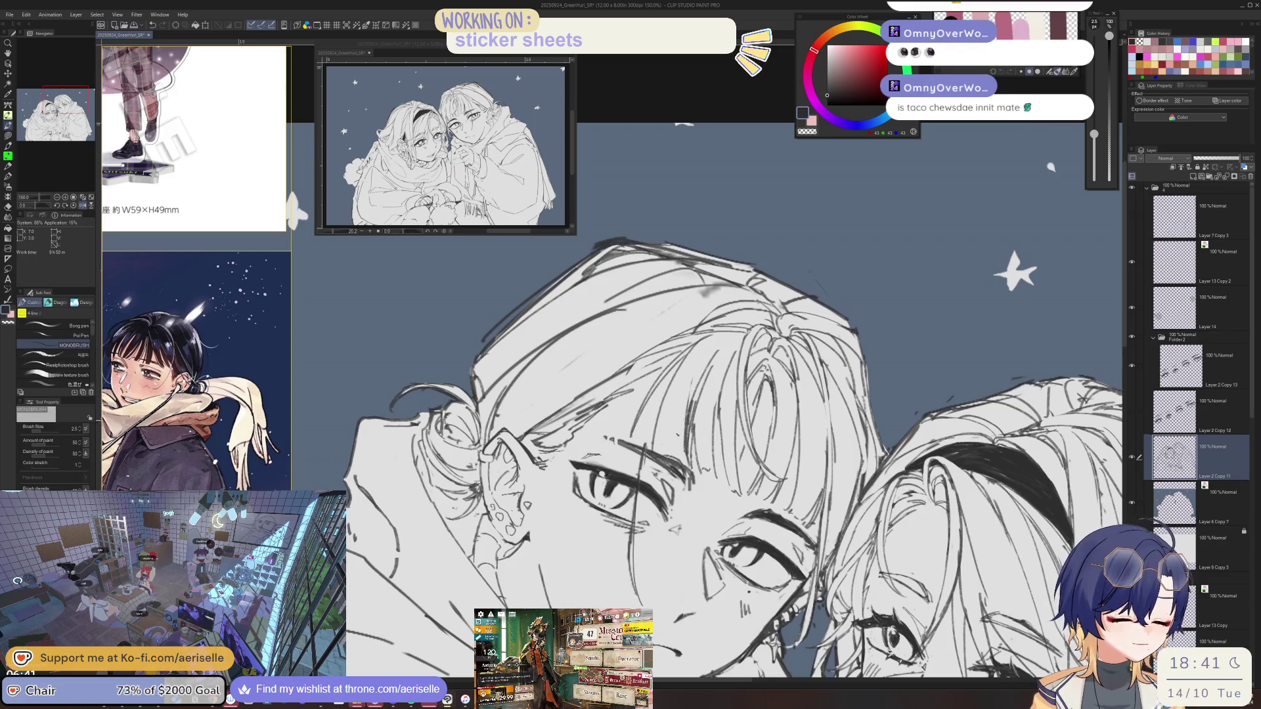
{"action": "left_click_drag", "start_coordinate": [655, 410], "coordinate": [671, 465]}
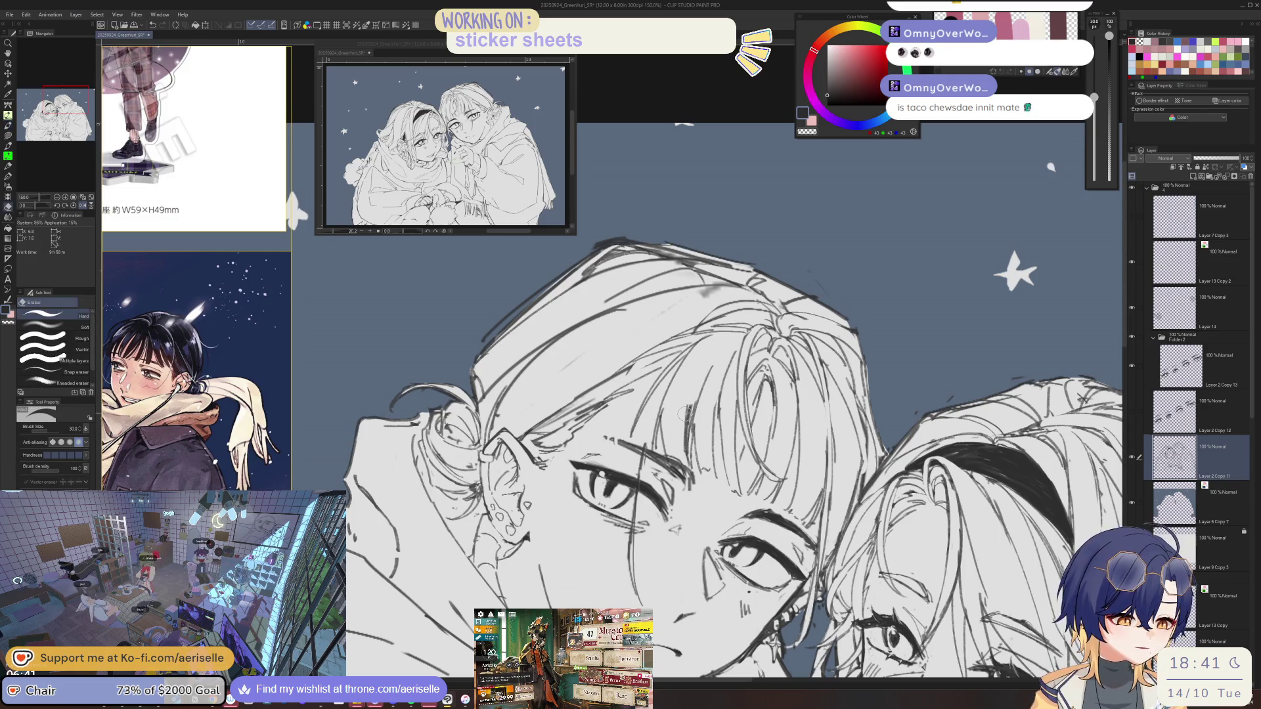
Undo two failed short hair strokes in the fringe.
{"action": "key", "text": "ctrl+z"}
{"action": "left_click_drag", "start_coordinate": [668, 391], "coordinate": [668, 459]}
{"action": "key", "text": "ctrl+z"}
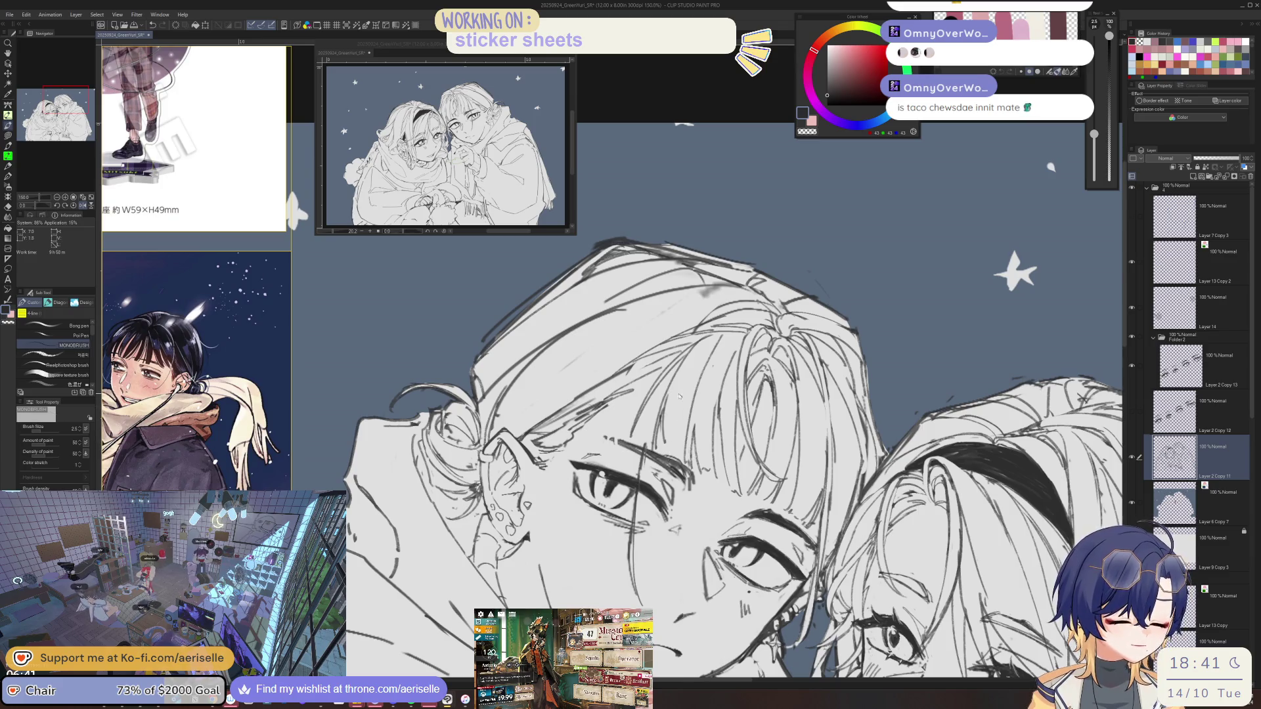
{"action": "scroll", "coordinate": [685, 267], "scroll_direction": "down", "scroll_amount": 3}
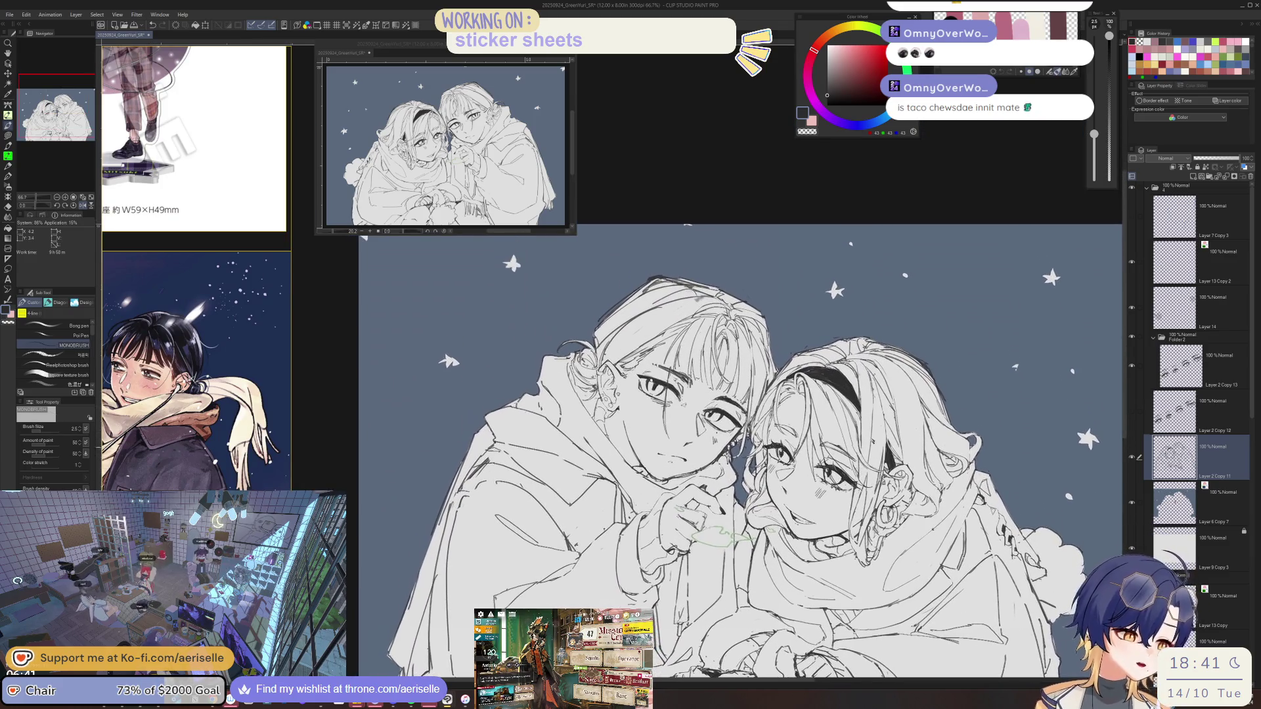
{"action": "scroll", "coordinate": [670, 368], "scroll_direction": "up", "scroll_amount": 3}
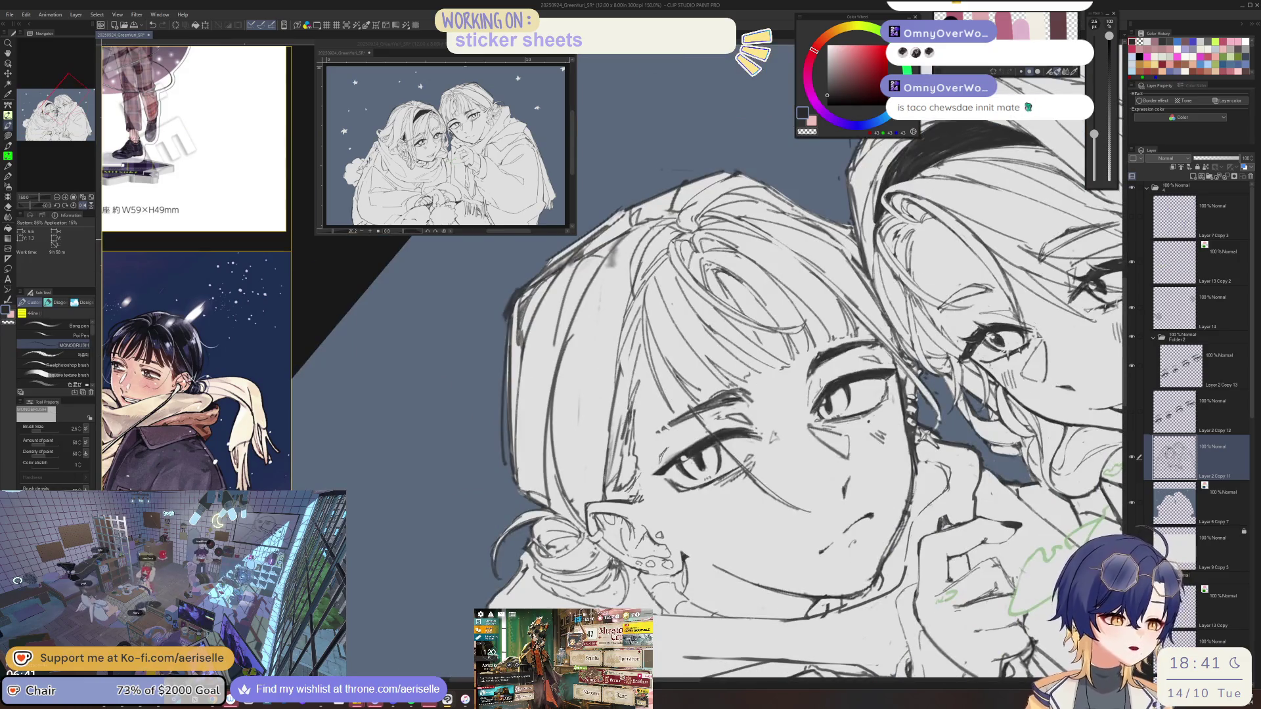
Reset the view rotation to upright and recentre the whole illustration.
{"action": "key", "text": "minus"}
{"action": "key", "text": "ctrl+at"}
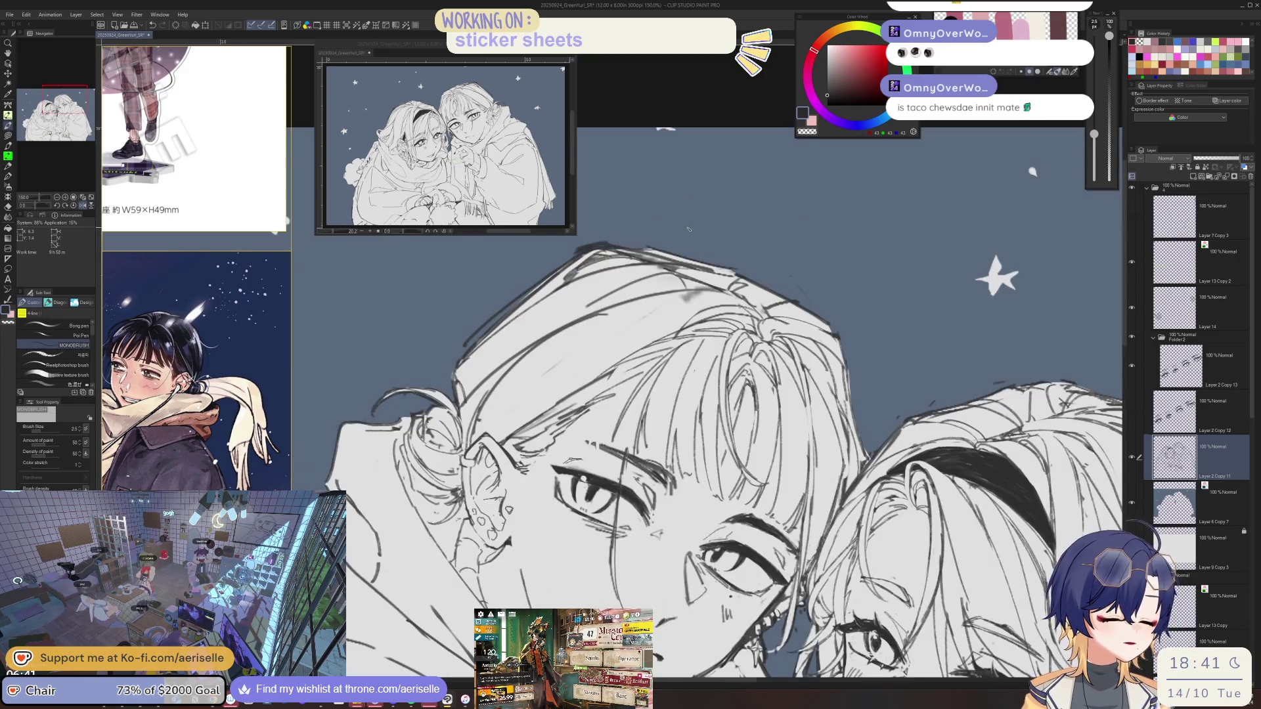
{"action": "scroll", "coordinate": [805, 417], "scroll_direction": "down", "scroll_amount": 4}
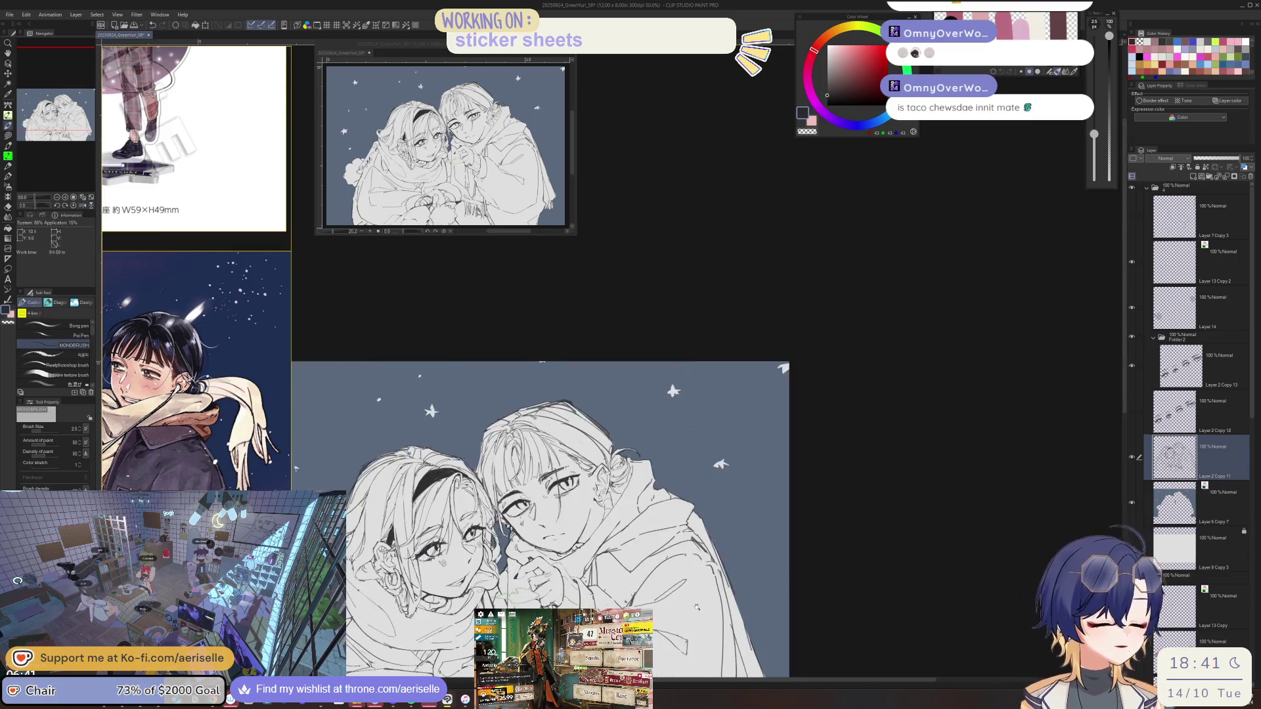
{"action": "left_click_drag", "start_coordinate": [805, 417], "coordinate": [813, 451]}
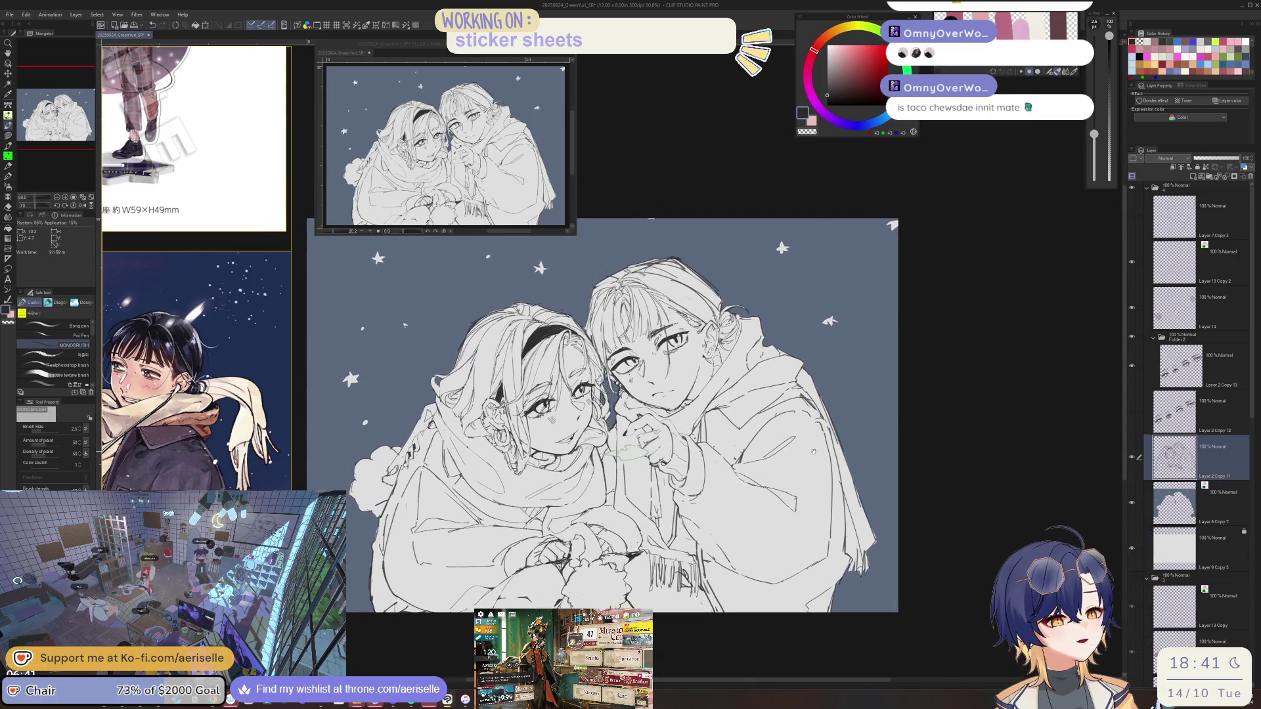
Select Layer 6 Copy 7 and enable its Layer color so the sky shows dark grey.
{"action": "left_click", "coordinate": [1163, 505]}
{"action": "left_click", "coordinate": [1230, 101]}
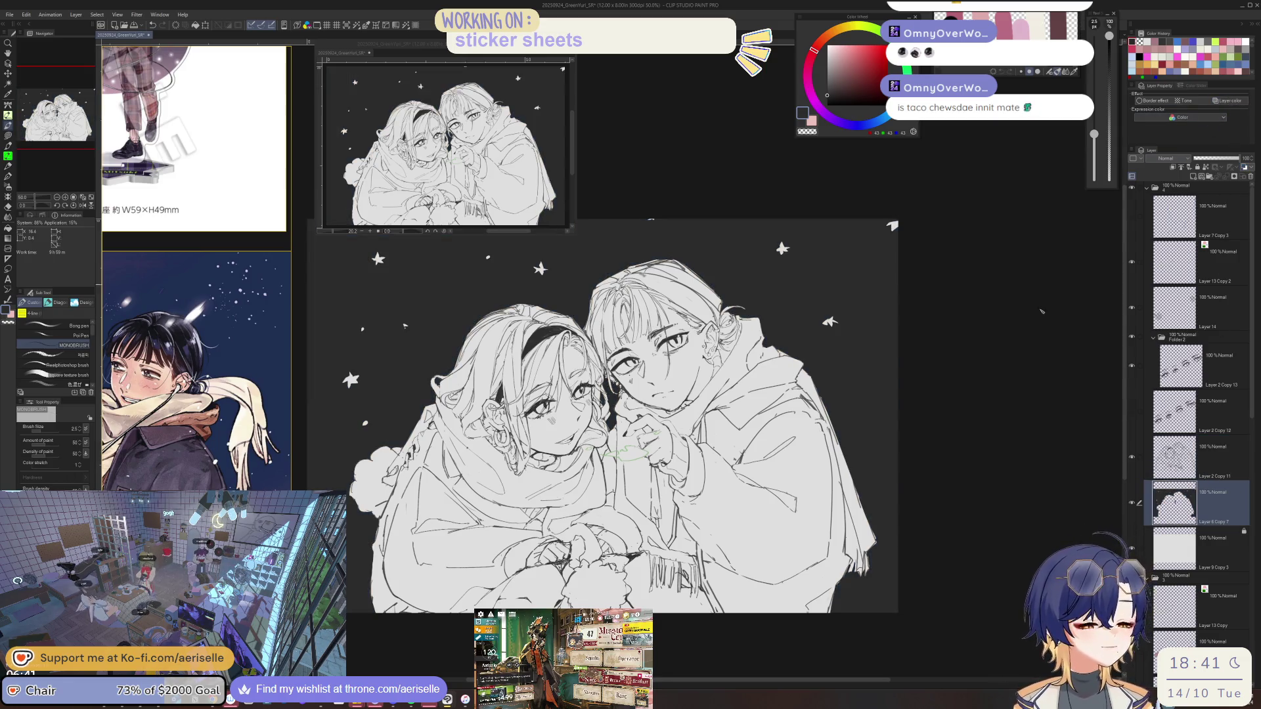
{"action": "left_click_drag", "start_coordinate": [830, 570], "coordinate": [831, 553]}
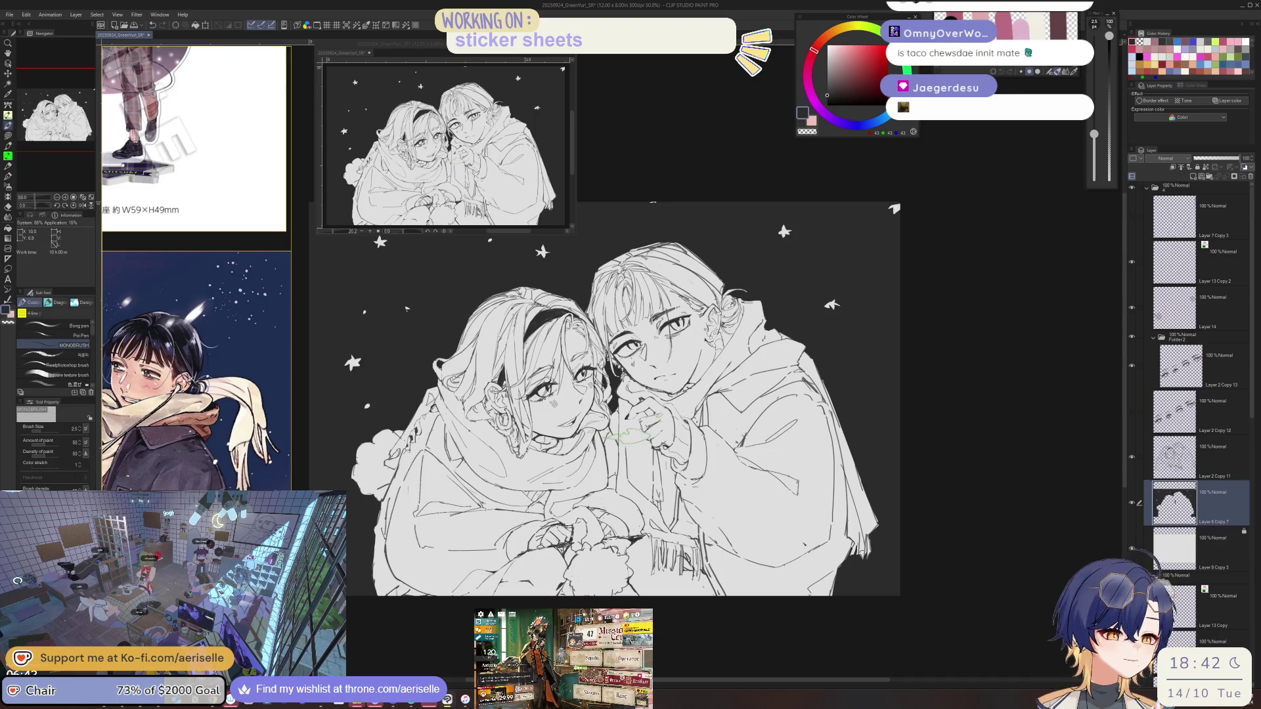
Zoom, mirror and tilt the view, and return to the Layer 2 Copy 11 line layer.
{"action": "key", "text": "ctrl+plus"}
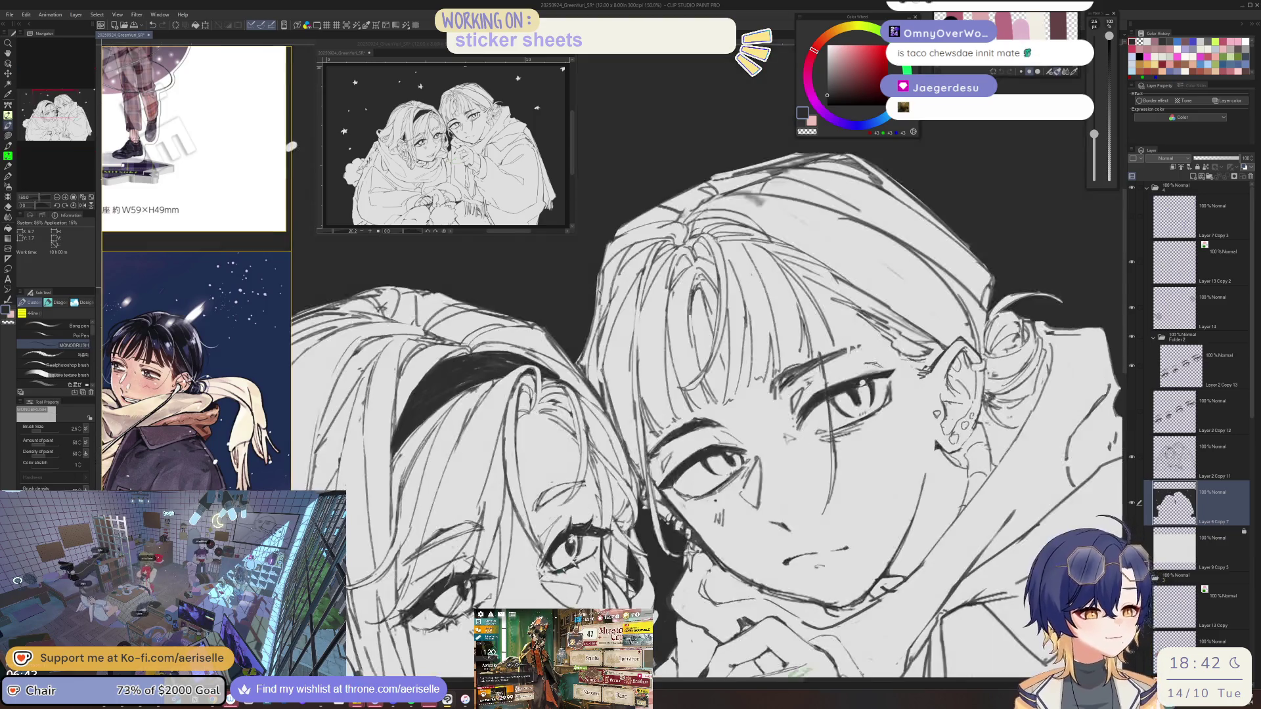
{"action": "key", "text": "h"}
{"action": "key", "text": "ctrl+minus"}
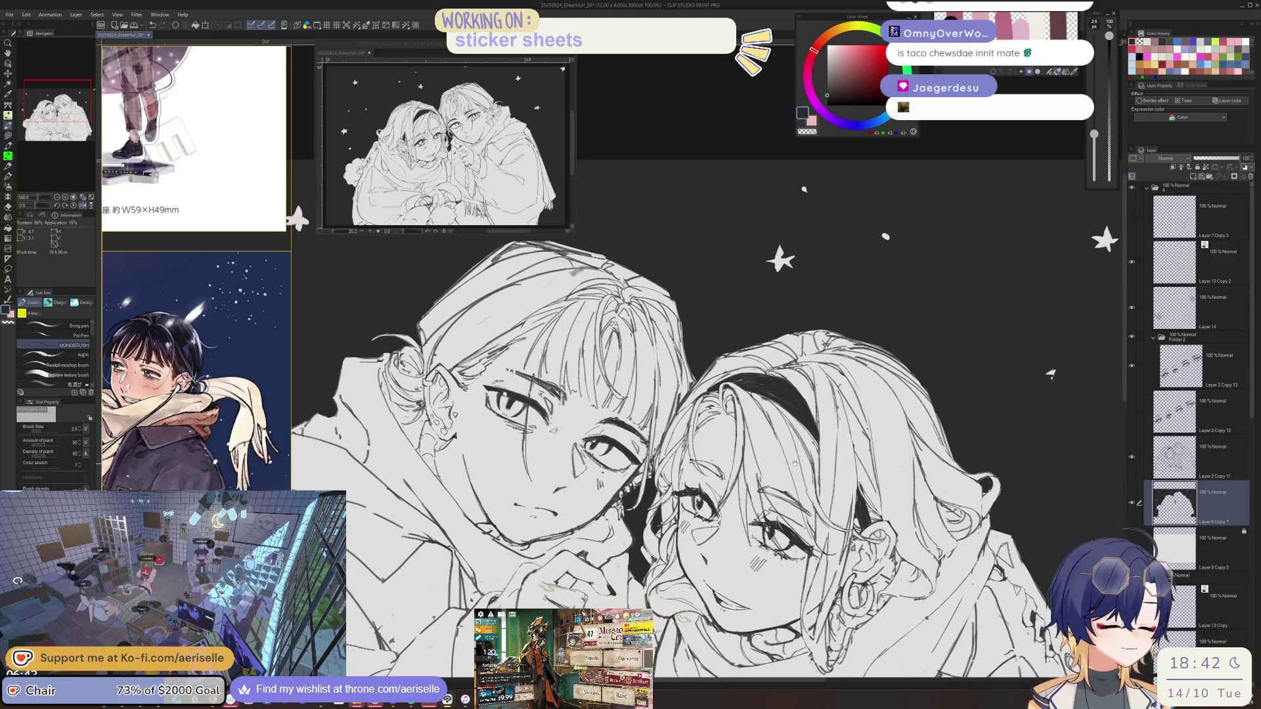
{"action": "key", "text": "minus"}
{"action": "key", "text": "minus"}
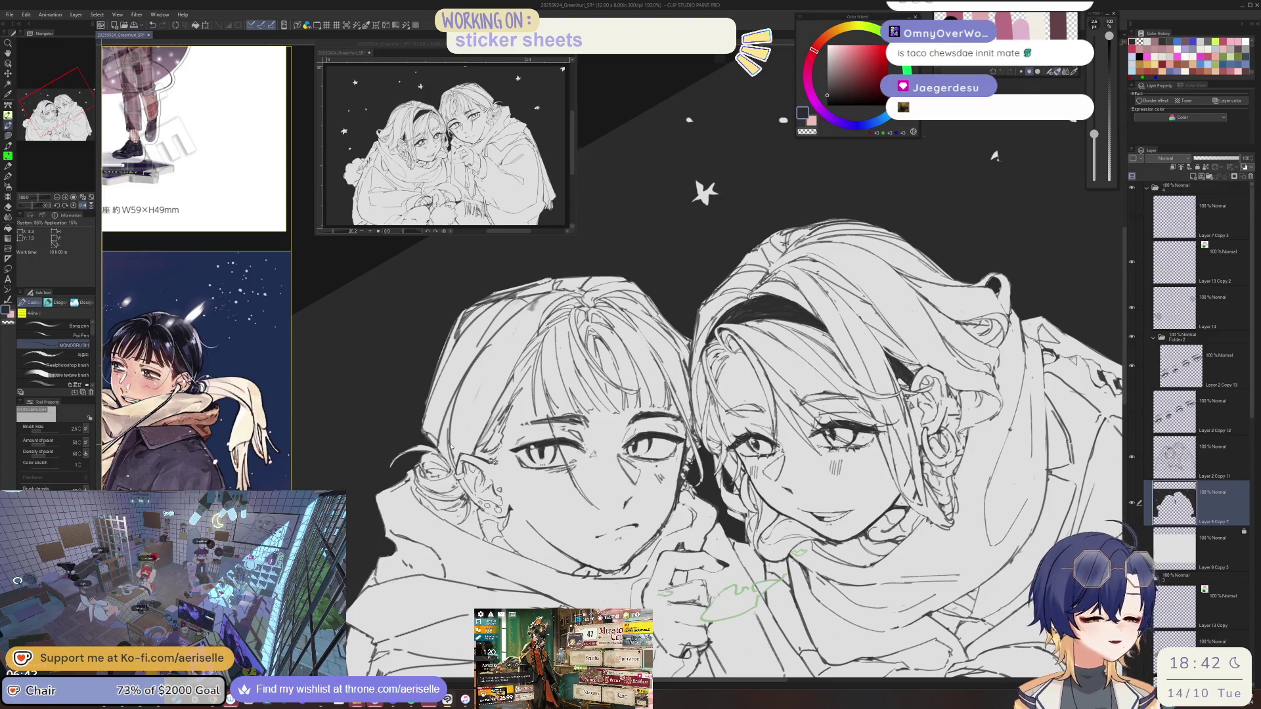
{"action": "scroll", "coordinate": [451, 447], "scroll_direction": "up", "scroll_amount": 2}
{"action": "key", "text": "e"}
{"action": "key", "text": "alt+bracketright"}
{"action": "key", "text": "p"}
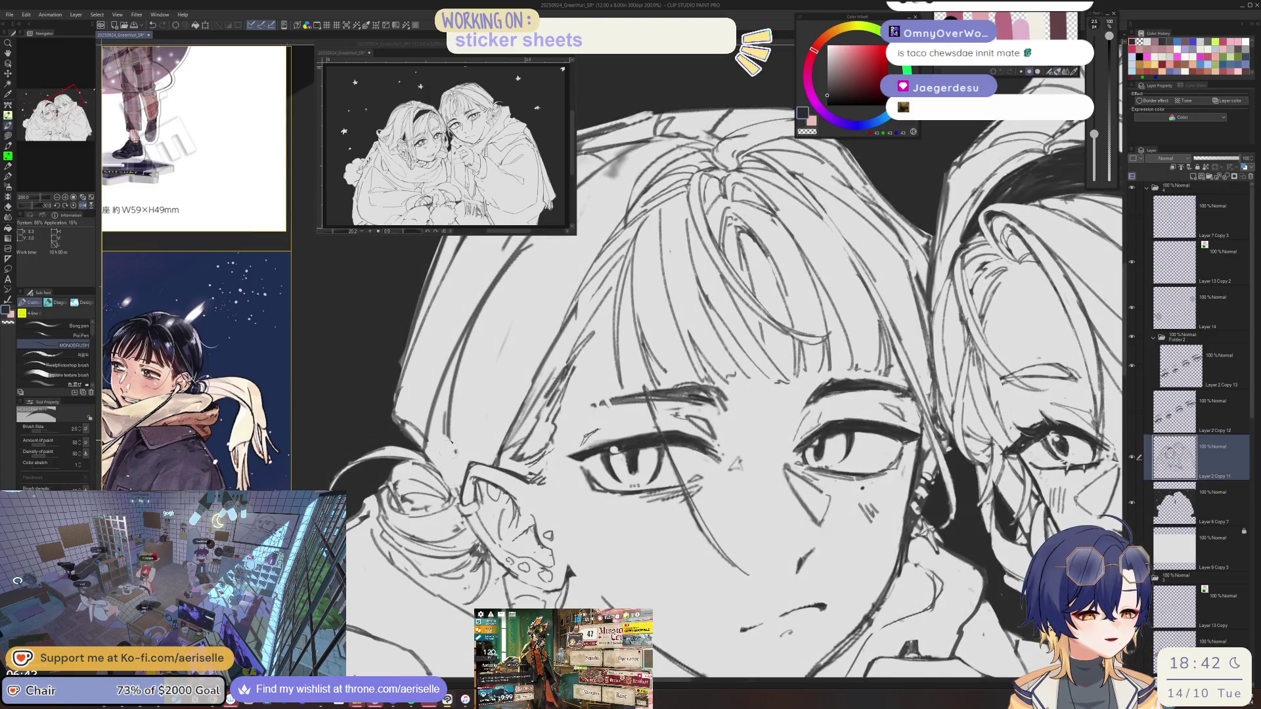
Add fine hair strands near the temple of the headband-less character.
{"action": "key", "text": "h"}
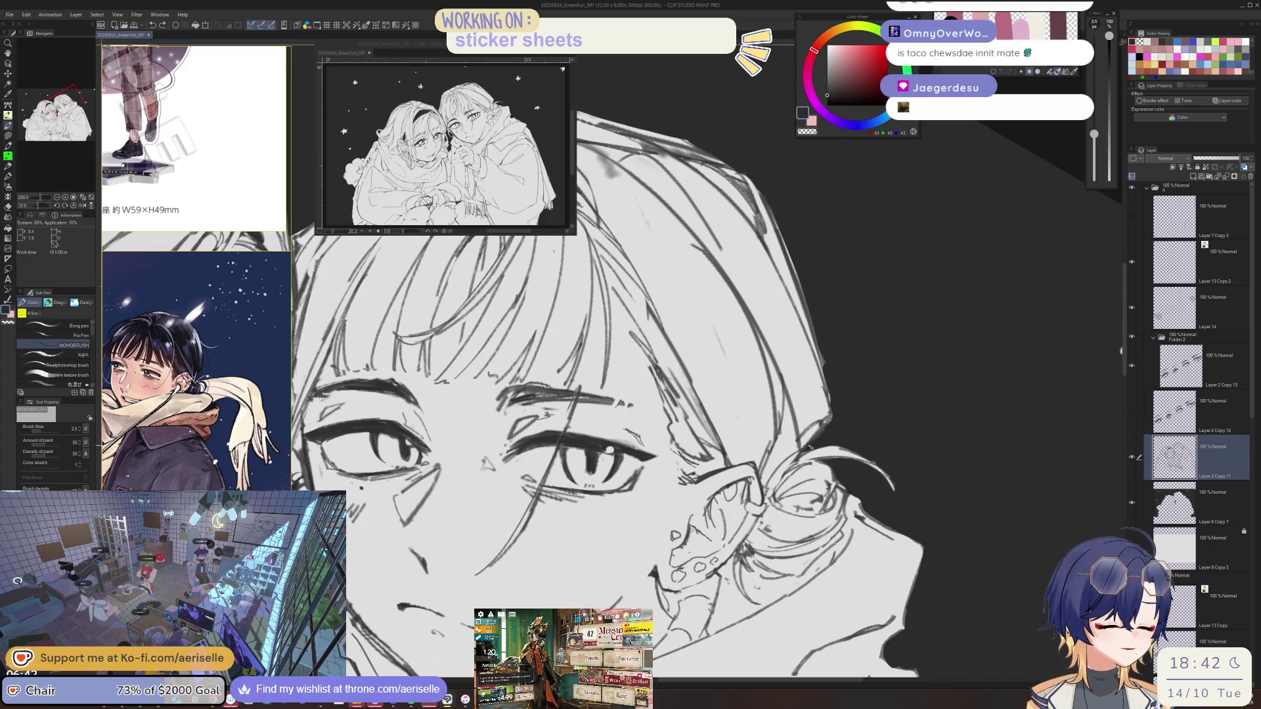
{"action": "scroll", "coordinate": [632, 230], "scroll_direction": "down", "scroll_amount": 2}
{"action": "scroll", "coordinate": [632, 230], "scroll_direction": "up", "scroll_amount": 2}
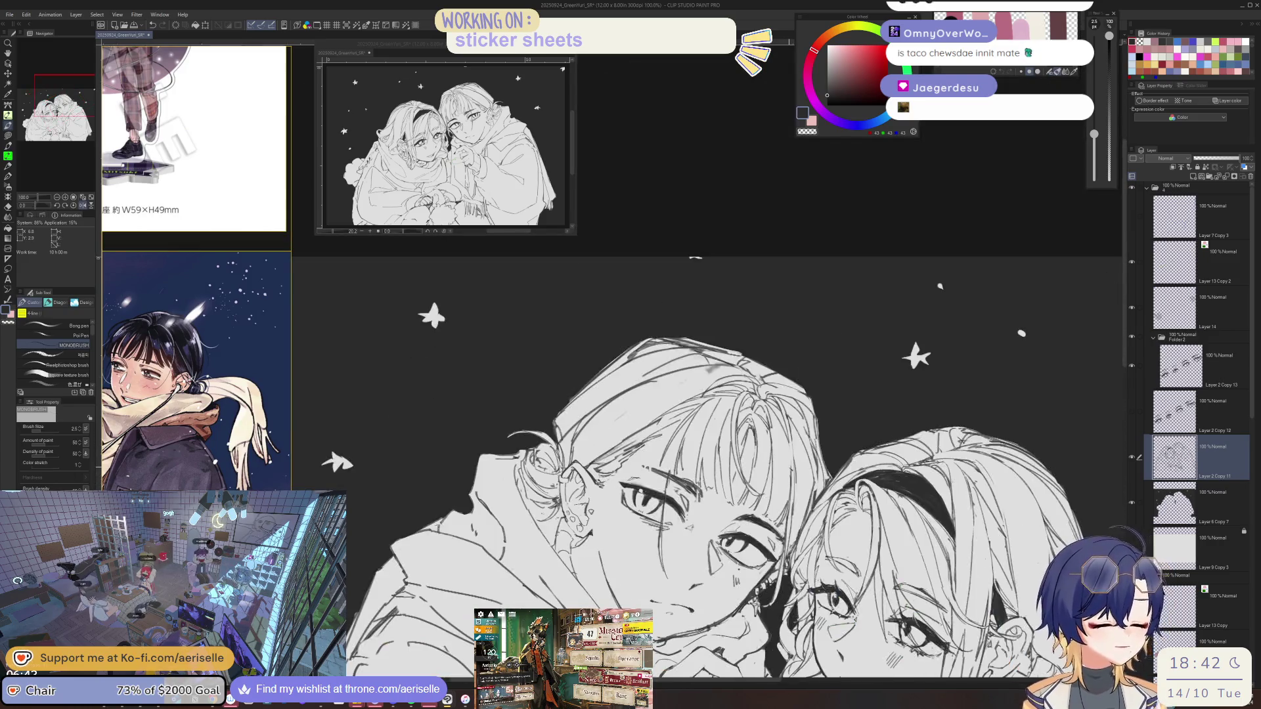
{"action": "key", "text": "e"}
{"action": "key", "text": "b"}
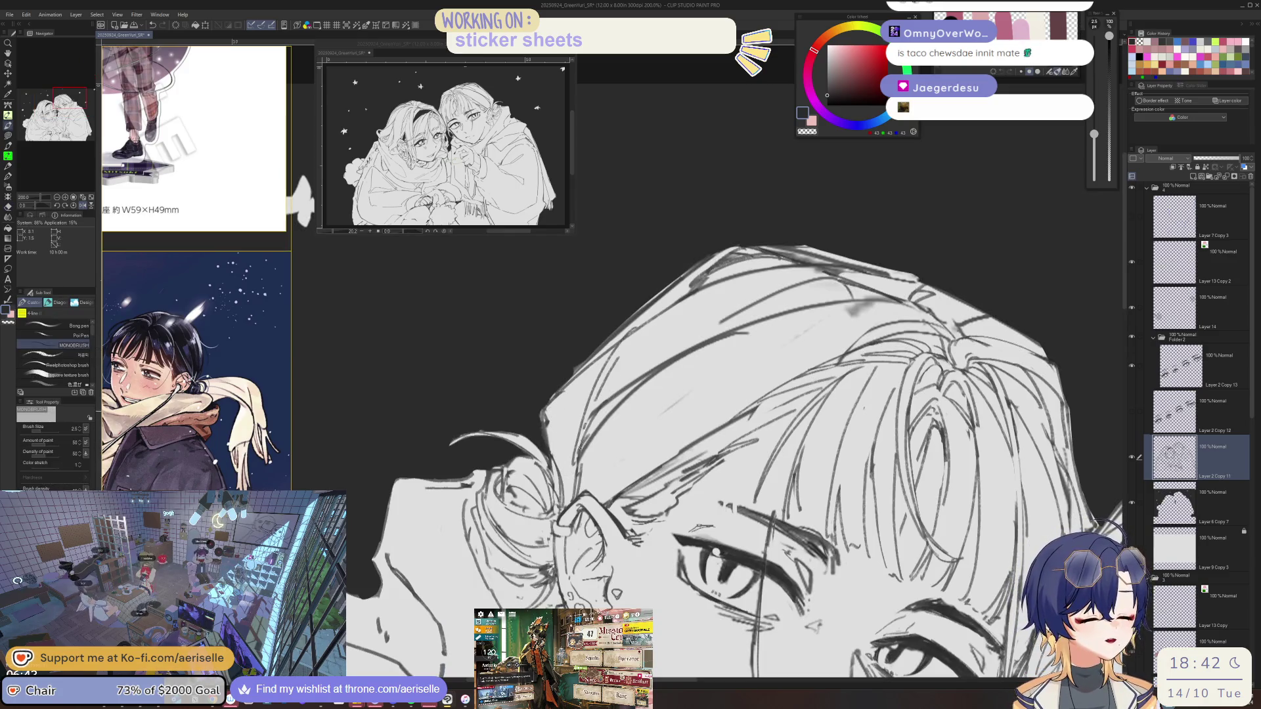
{"action": "key", "text": "h"}
{"action": "left_click_drag", "start_coordinate": [683, 427], "coordinate": [651, 498]}
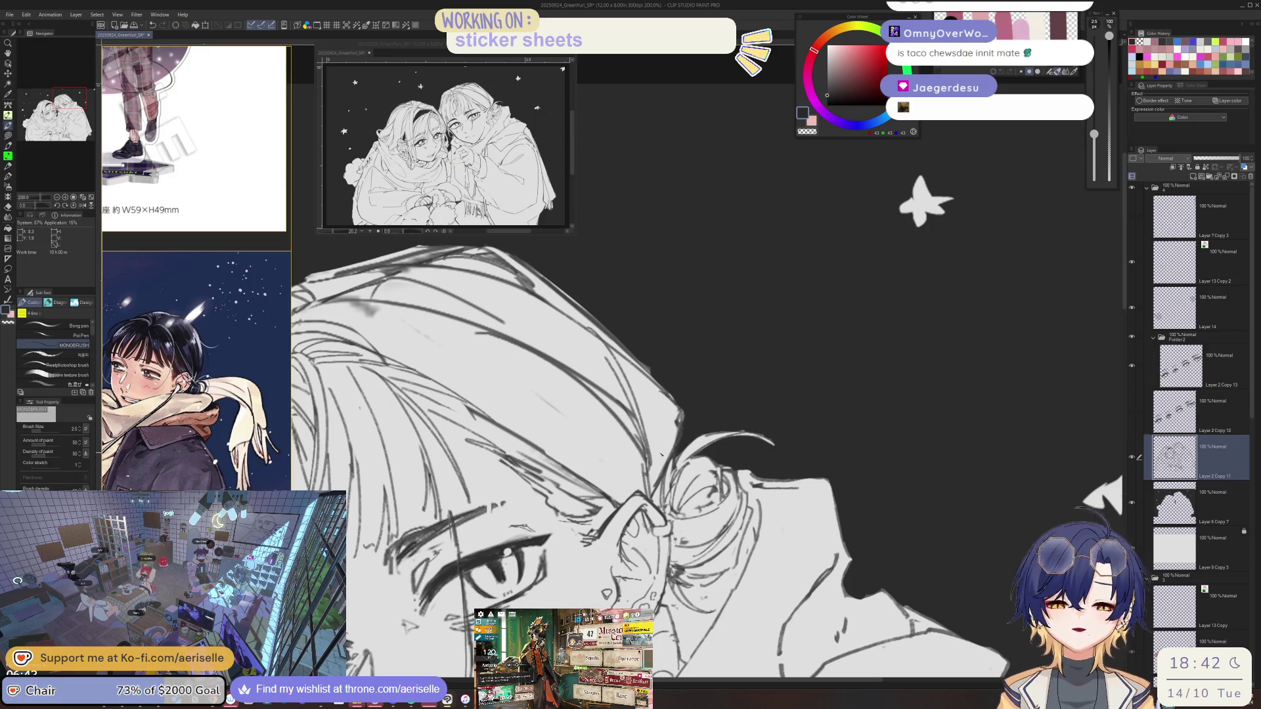
Erase stray strokes beside the eye and add a small stroke near the ear.
{"action": "mouse_move", "coordinate": [660, 453]}
{"action": "left_mouse_down"}
{"action": "mouse_move", "coordinate": [830, 474]}
{"action": "mouse_move", "coordinate": [799, 475]}
{"action": "left_mouse_up"}
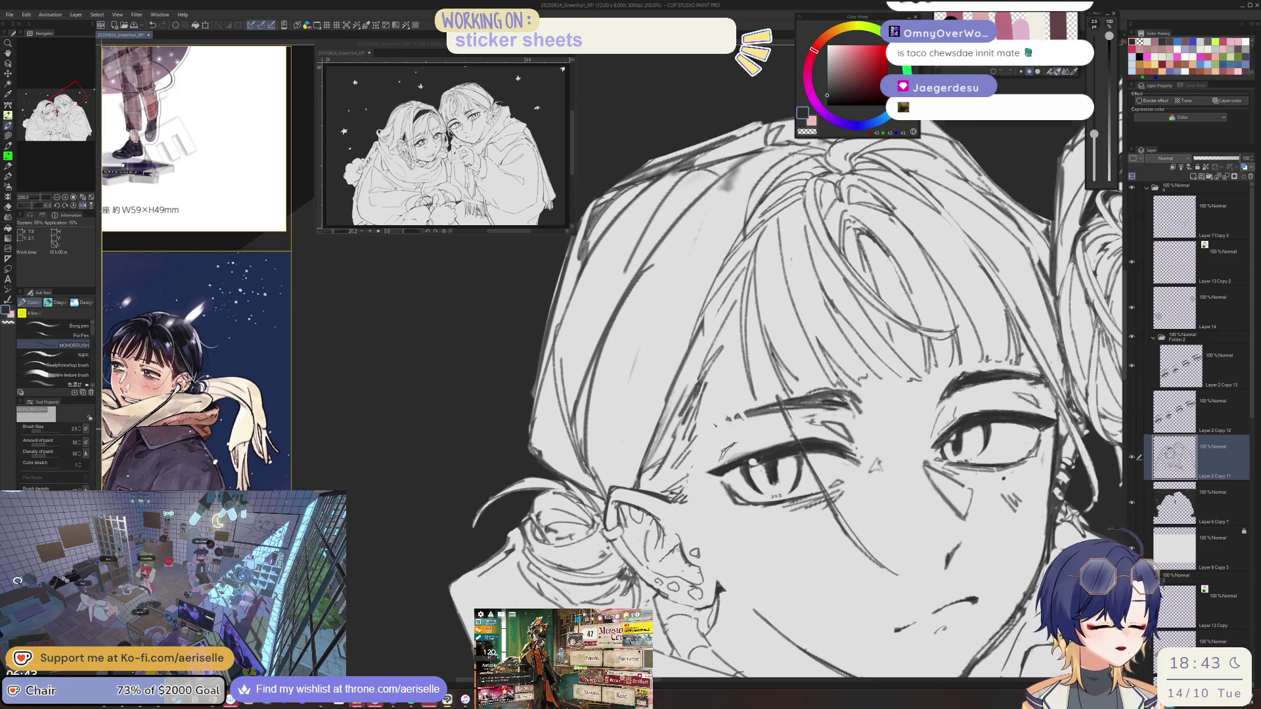
{"action": "key", "text": "h"}
{"action": "key", "text": "e"}
{"action": "left_click_drag", "start_coordinate": [531, 374], "coordinate": [559, 451]}
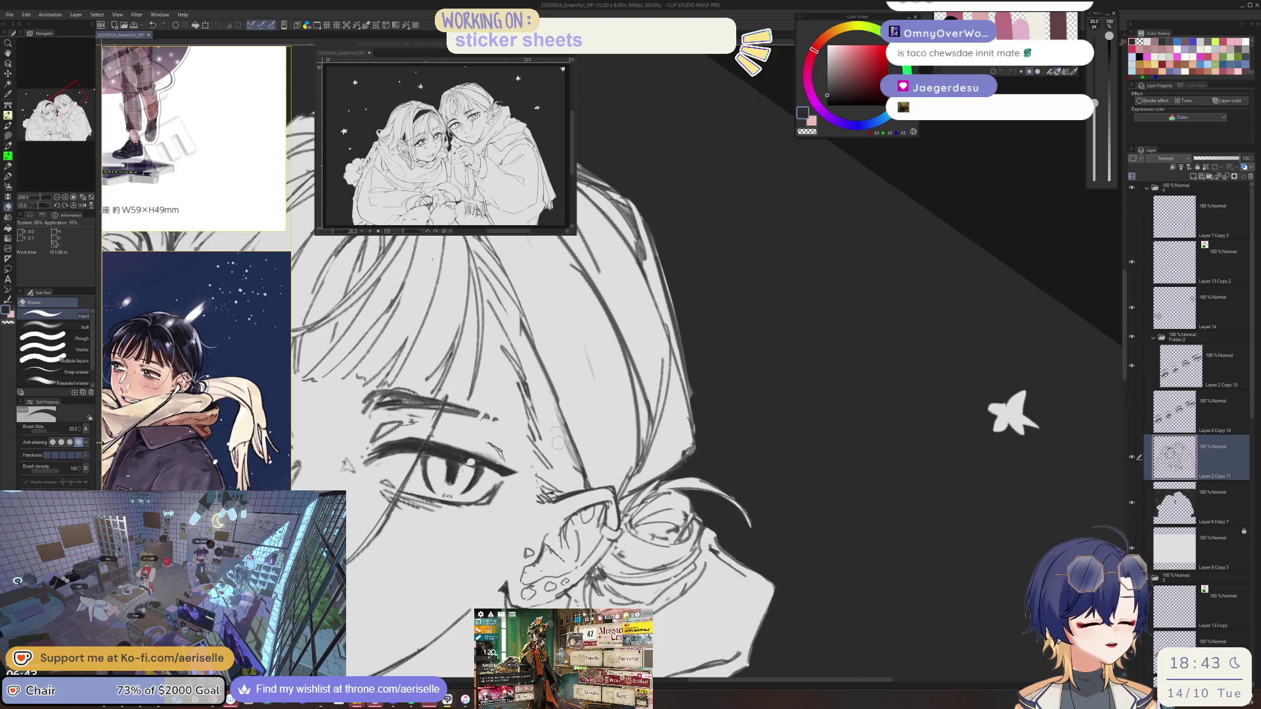
{"action": "key", "text": "p"}
{"action": "left_click_drag", "start_coordinate": [535, 394], "coordinate": [565, 460]}
Flip the view and add short hair strokes higher on the head.
{"action": "key", "text": "h"}
{"action": "key", "text": "e"}
{"action": "key", "text": "p"}
{"action": "left_click_drag", "start_coordinate": [712, 355], "coordinate": [701, 402]}
{"action": "key", "text": "e"}
{"action": "key", "text": "p"}
Zoom in on both faces and draw a vertical hair strand, redoing it twice until it fits.
{"action": "key", "text": "ctrl+0"}
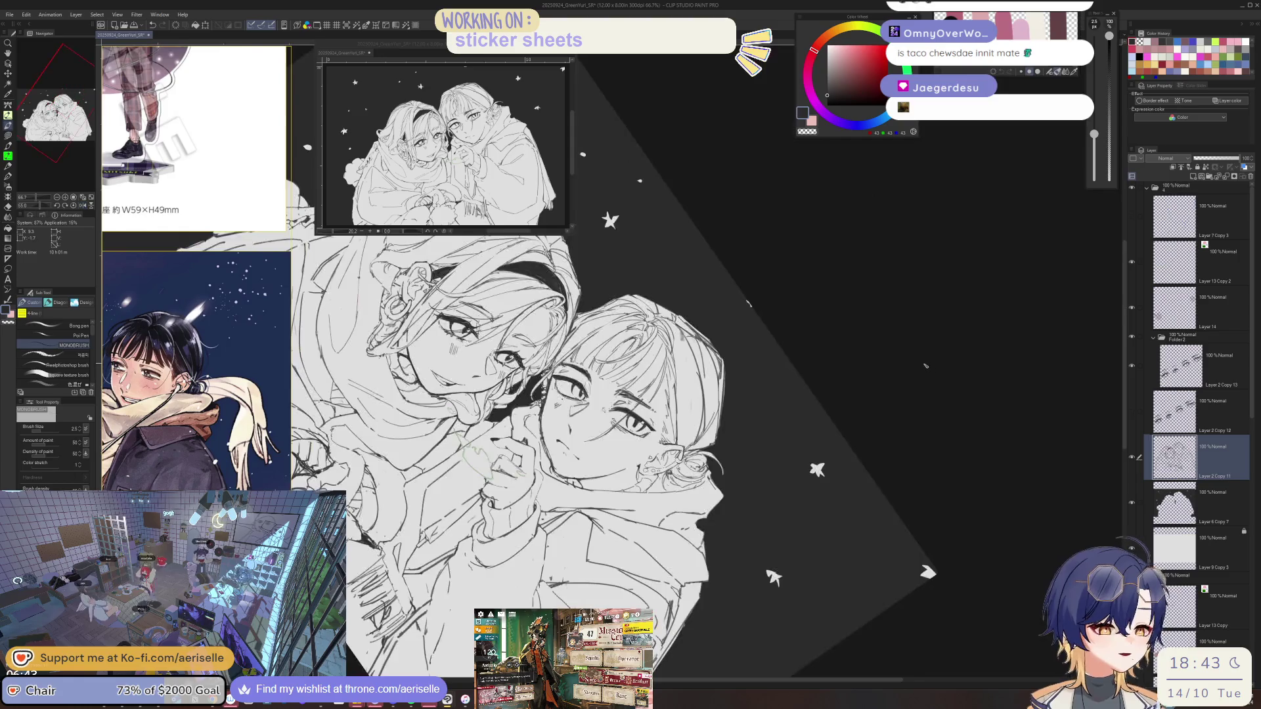
{"action": "key", "text": "minus"}
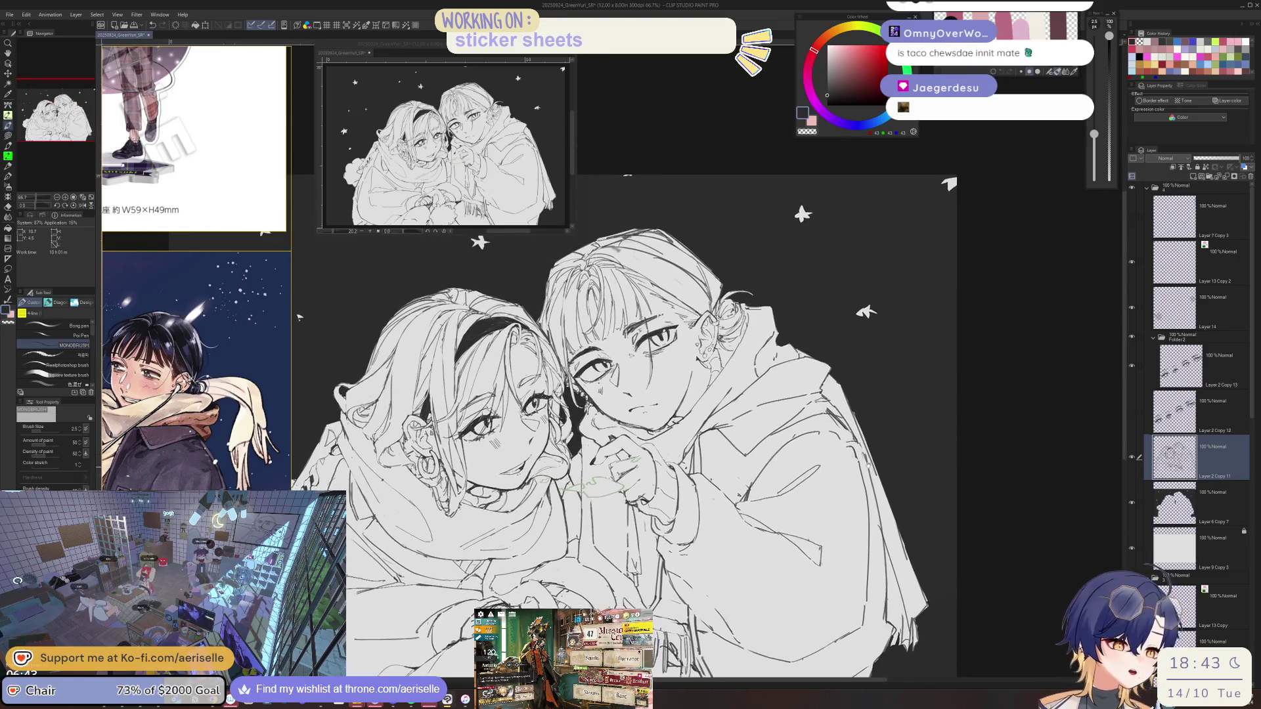
{"action": "key", "text": "ctrl+plus"}
{"action": "key", "text": "ctrl+plus"}
{"action": "left_click_drag", "start_coordinate": [584, 332], "coordinate": [577, 457]}
{"action": "key", "text": "ctrl+z"}
{"action": "left_click_drag", "start_coordinate": [586, 328], "coordinate": [578, 467]}
{"action": "key", "text": "ctrl+z"}
{"action": "left_click_drag", "start_coordinate": [585, 329], "coordinate": [576, 483]}
Erase stray sketch strokes near the nose and pick the eye-line layer from the canvas.
{"action": "left_click_drag", "start_coordinate": [582, 404], "coordinate": [577, 488]}
{"action": "key", "text": "ctrl+minus"}
{"action": "key", "text": "ctrl+minus"}
{"action": "key", "text": "ctrl+minus"}
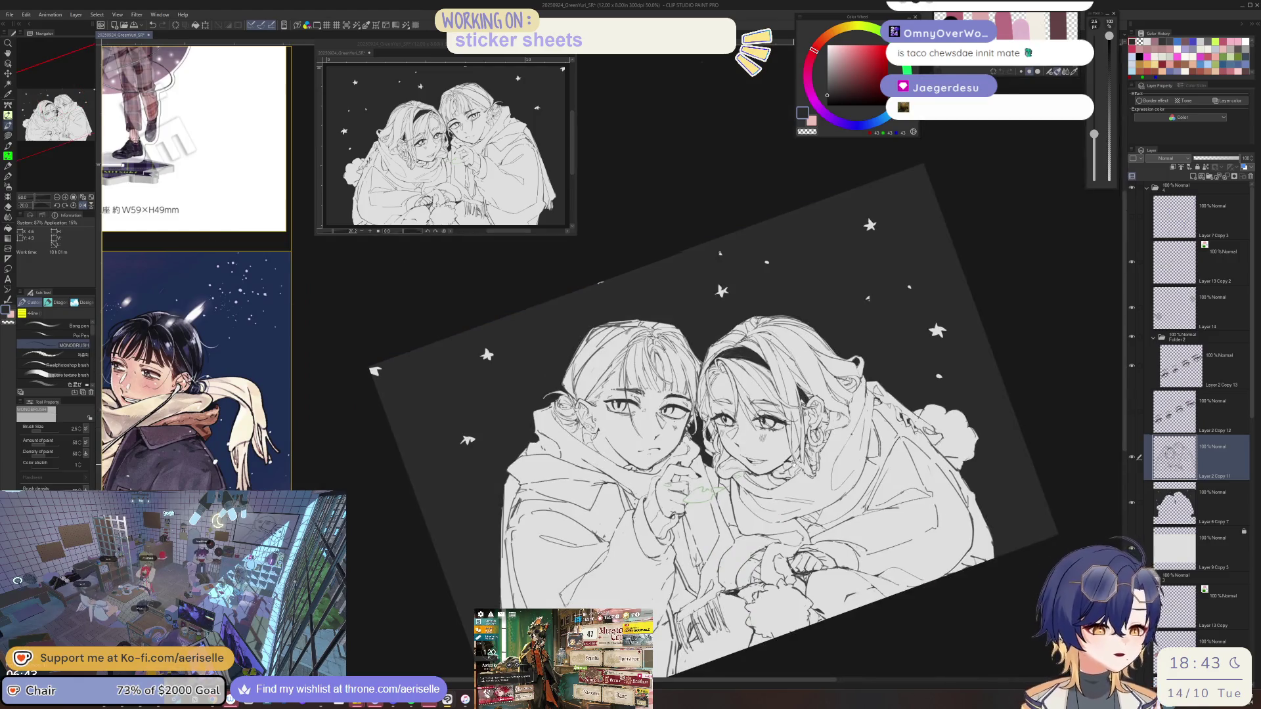
{"action": "key", "text": "ctrl+plus"}
{"action": "key", "text": "ctrl+plus"}
{"action": "key", "text": "ctrl+plus"}
{"action": "key", "text": "e"}
{"action": "mouse_move", "coordinate": [647, 505]}
{"action": "left_mouse_down"}
{"action": "mouse_move", "coordinate": [664, 535]}
{"action": "mouse_move", "coordinate": [660, 522]}
{"action": "left_mouse_up"}
{"action": "key", "text": "ctrl+plus"}
{"action": "key", "text": "ctrl+plus"}
{"action": "key", "text": "ctrl+plus"}
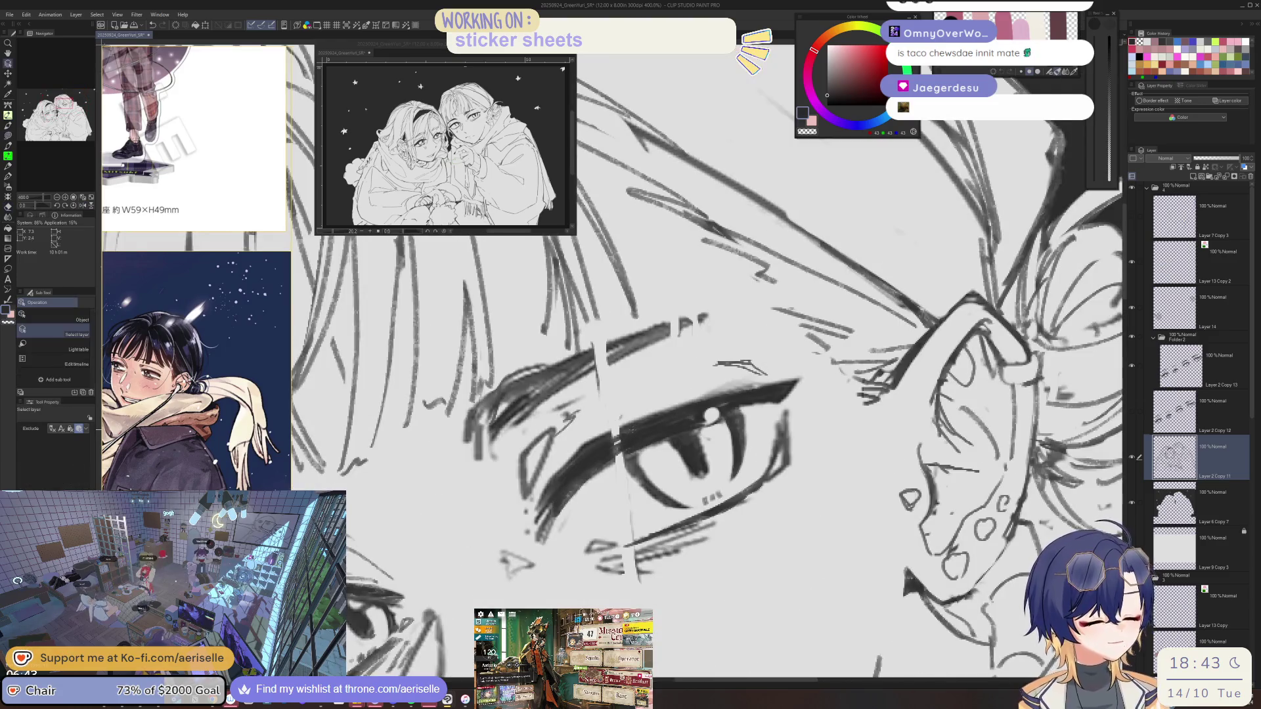
{"action": "left_click", "coordinate": [660, 522], "text": "ctrl+shift"}
{"action": "key", "text": "b"}
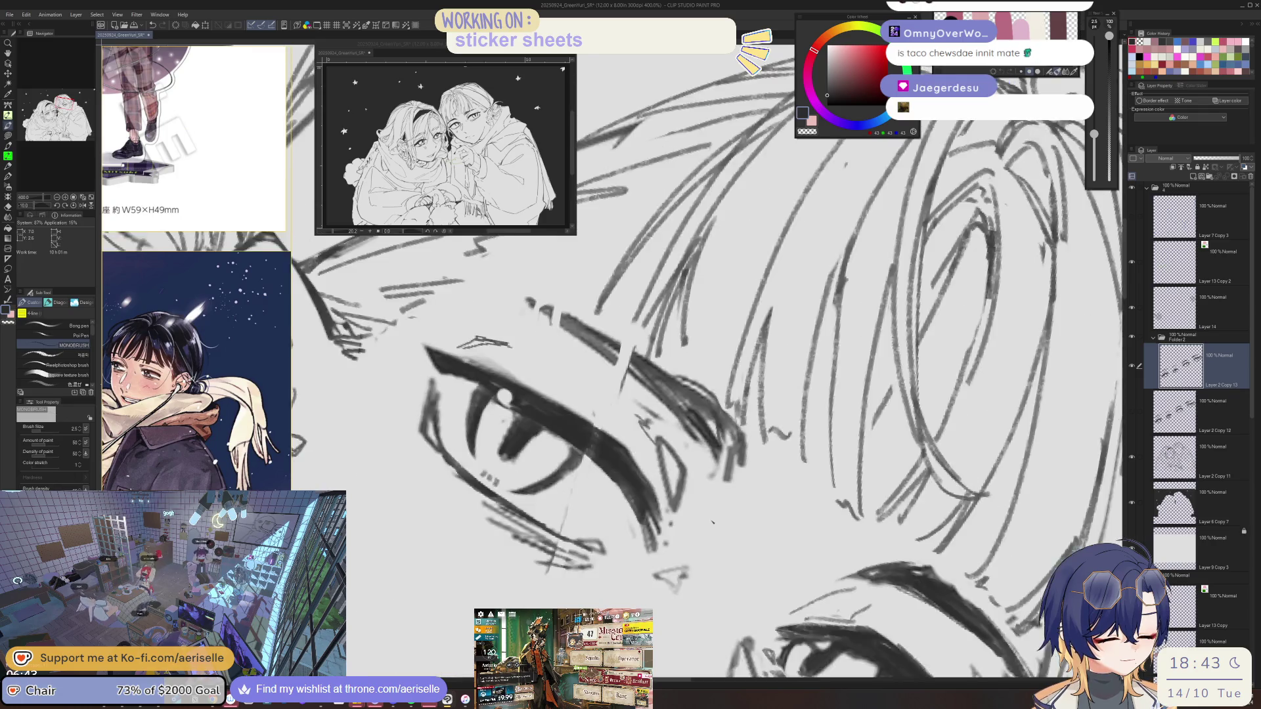
Hatch the eyebrow above the eye with short MONOBRUSH pen strokes.
{"action": "key", "text": "e"}
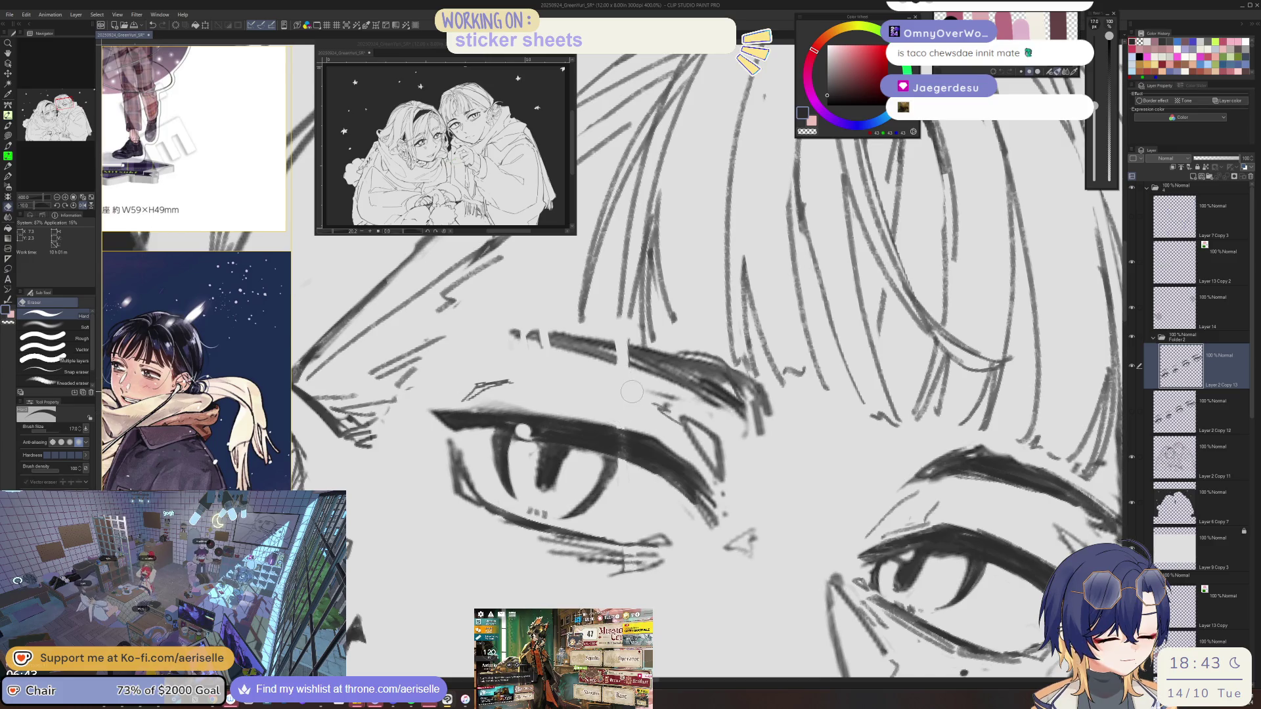
{"action": "key", "text": "p"}
{"action": "left_click_drag", "start_coordinate": [684, 412], "coordinate": [809, 386]}
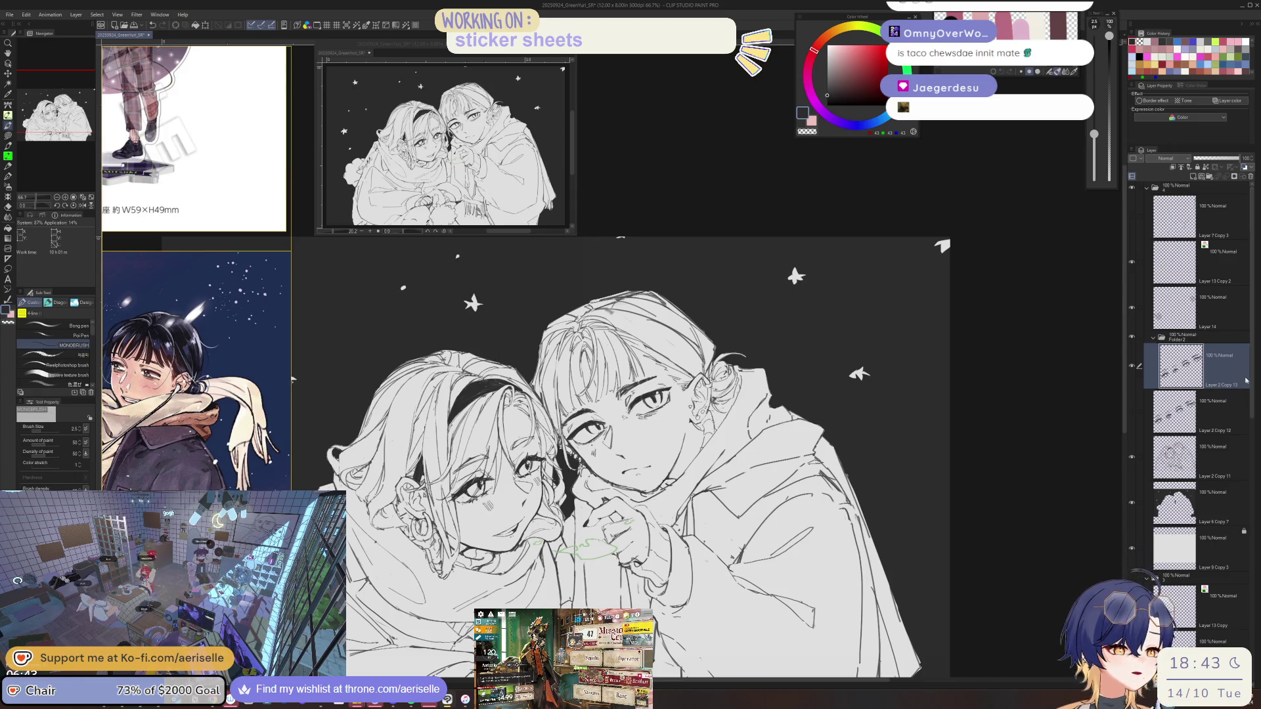
Erase a few stray hair strokes on the Layer 2 Copy 11 line layer.
{"action": "left_click", "coordinate": [1175, 456]}
{"action": "key", "text": "h"}
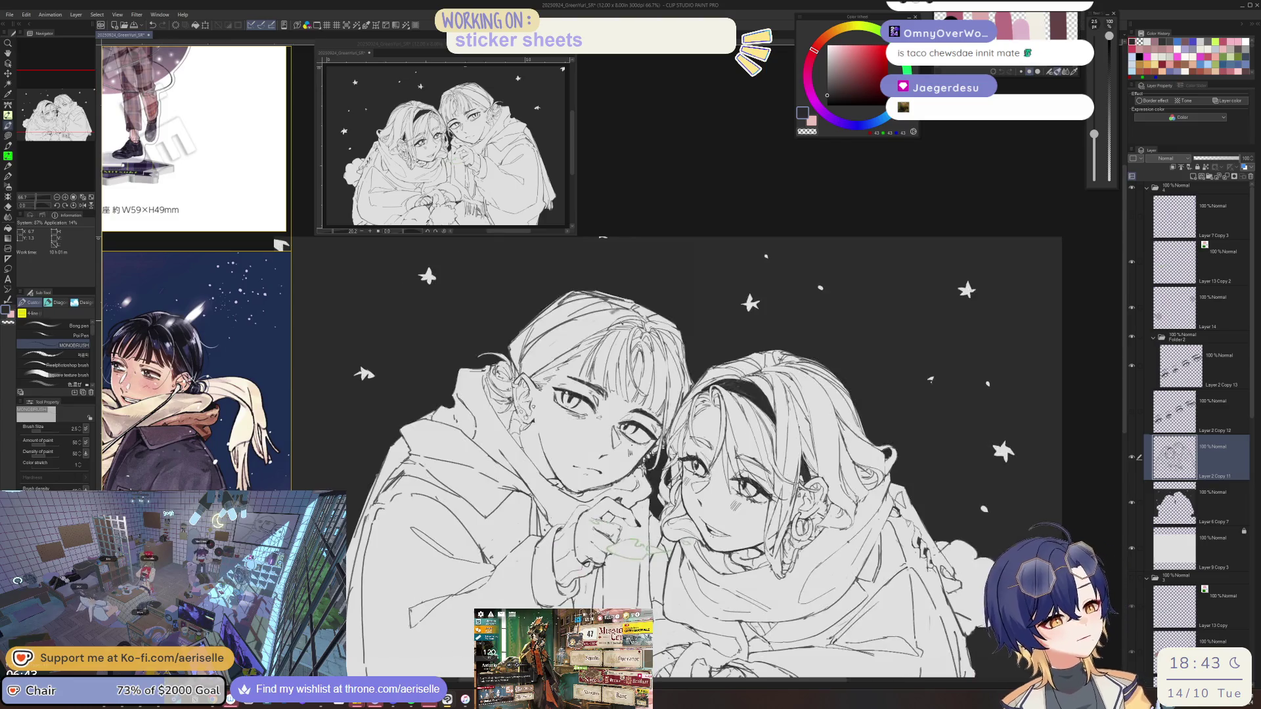
{"action": "key", "text": "h"}
{"action": "scroll", "coordinate": [575, 319], "scroll_direction": "up", "scroll_amount": 5}
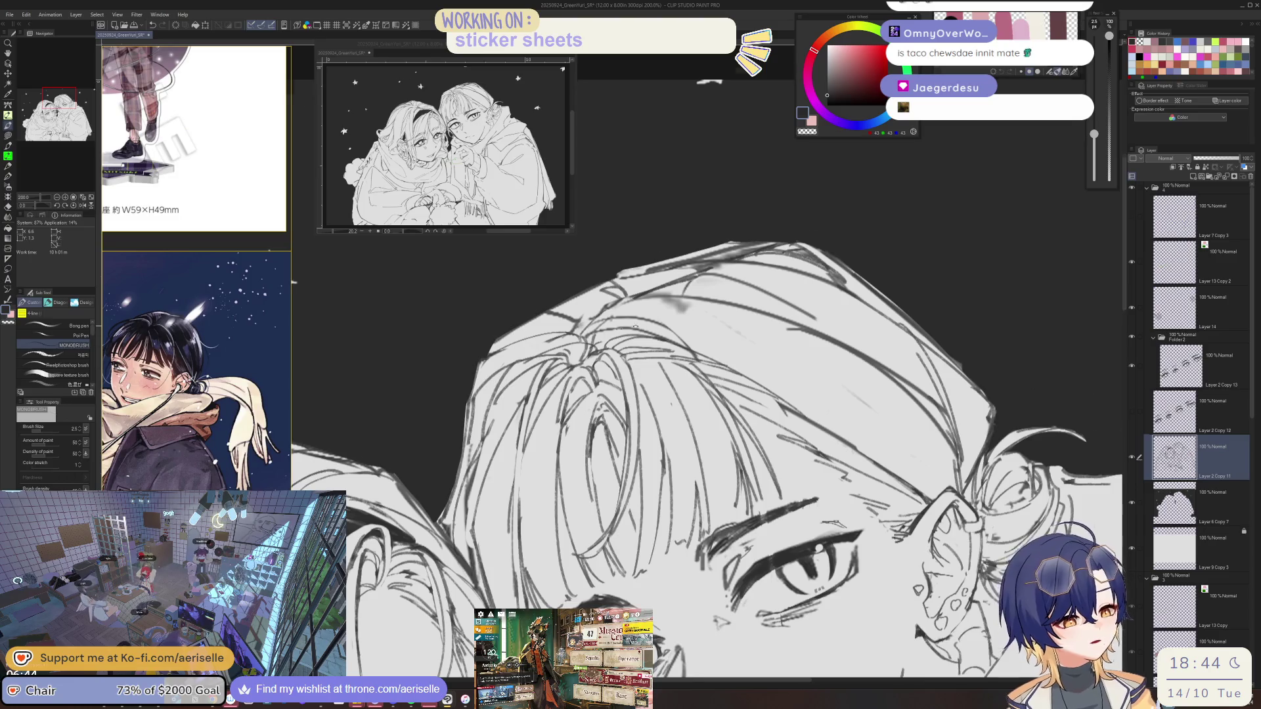
{"action": "key", "text": "minus"}
{"action": "key", "text": "e"}
{"action": "key", "text": "p"}
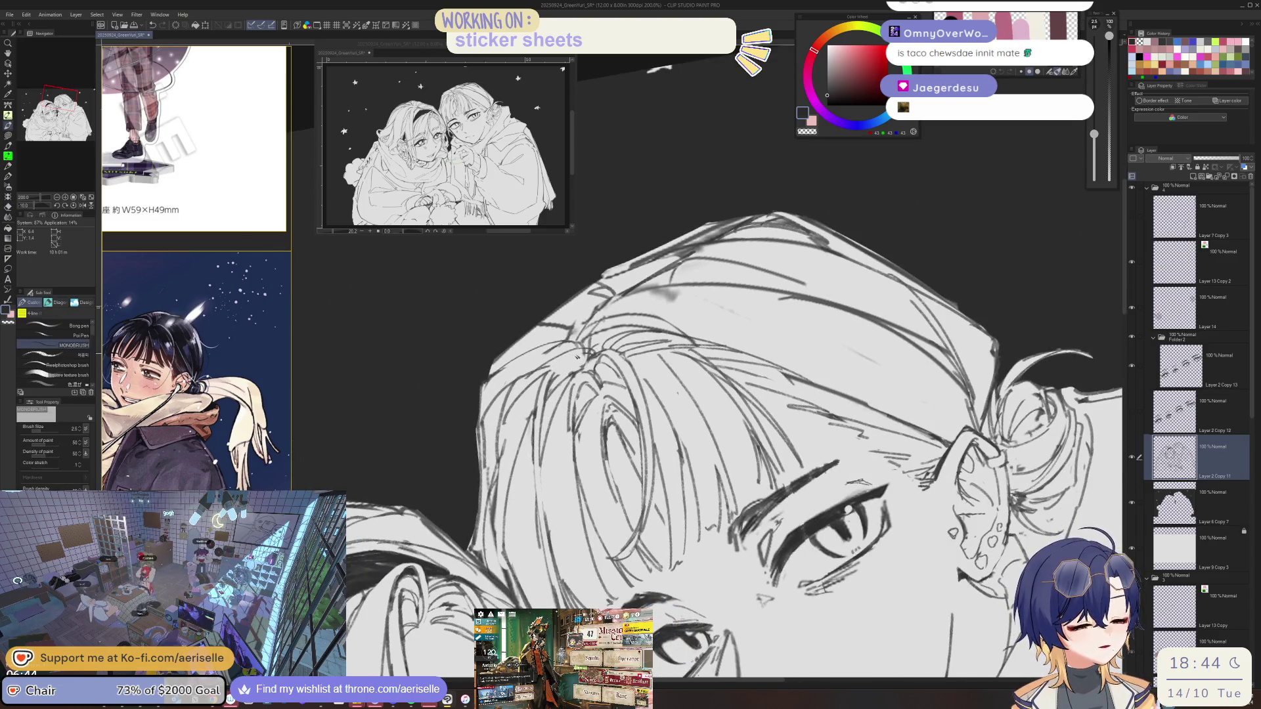
{"action": "key", "text": "minus"}
{"action": "key", "text": "minus"}
{"action": "key", "text": "e"}
{"action": "left_click_drag", "start_coordinate": [584, 354], "coordinate": [504, 427]}
{"action": "key", "text": "p"}
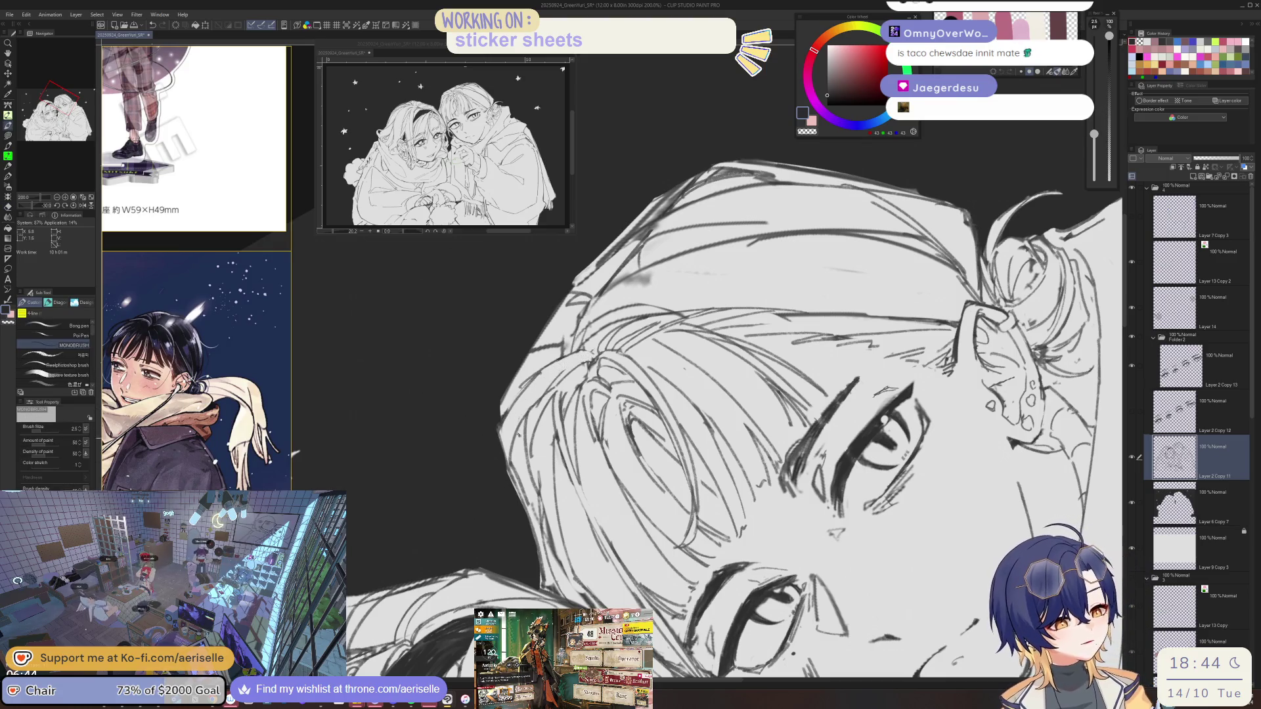
{"action": "key", "text": "equal"}
{"action": "key", "text": "equal"}
{"action": "key", "text": "equal"}
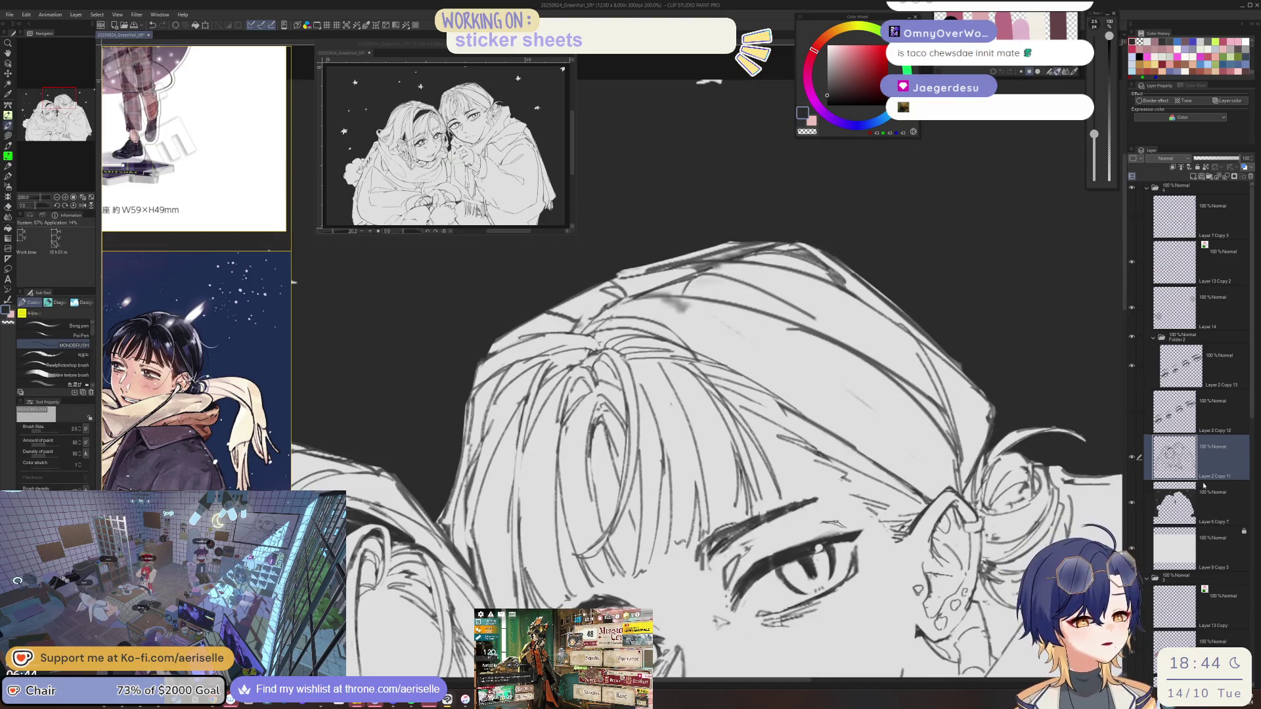
Give Layer 6 Copy 7 a blue-grey layer colour tint.
{"action": "left_click", "coordinate": [1205, 499]}
{"action": "left_click", "coordinate": [1228, 101]}
{"action": "key", "text": "minus"}
{"action": "key", "text": "minus"}
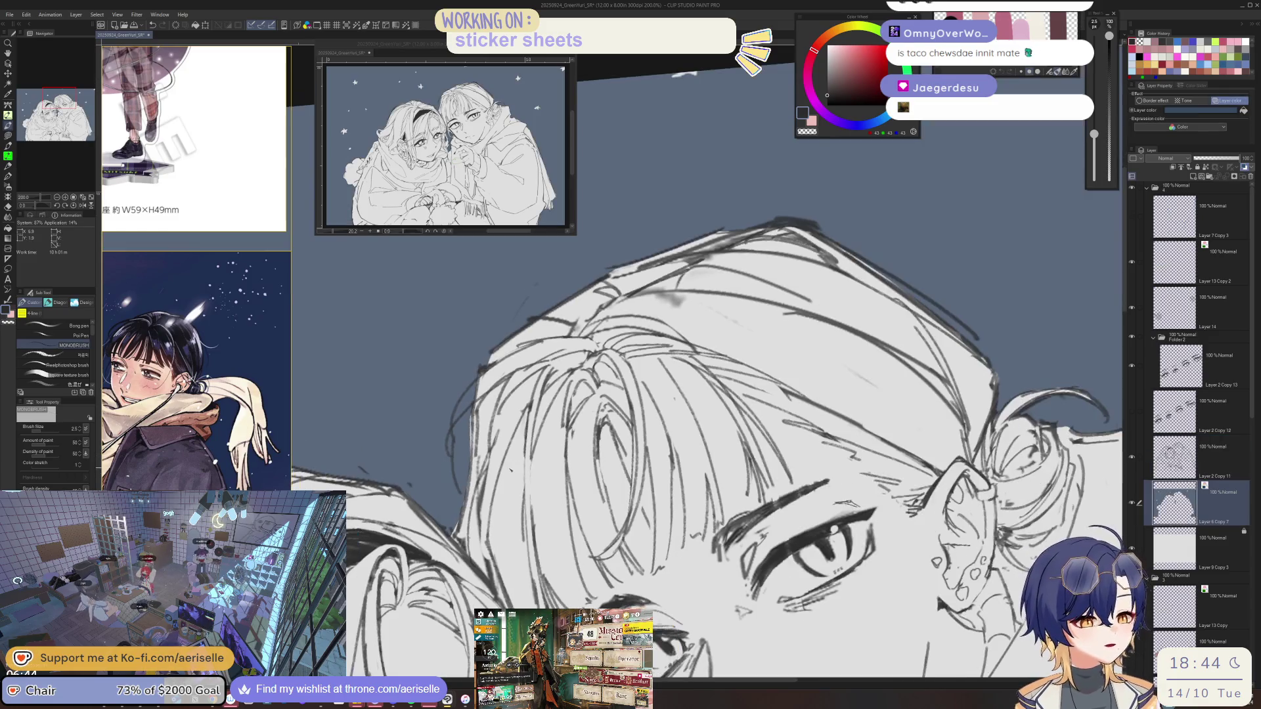
Erase sketch lines along the hair edge with a size-10 eraser.
{"action": "left_click", "coordinate": [547, 444], "text": "ctrl+shift"}
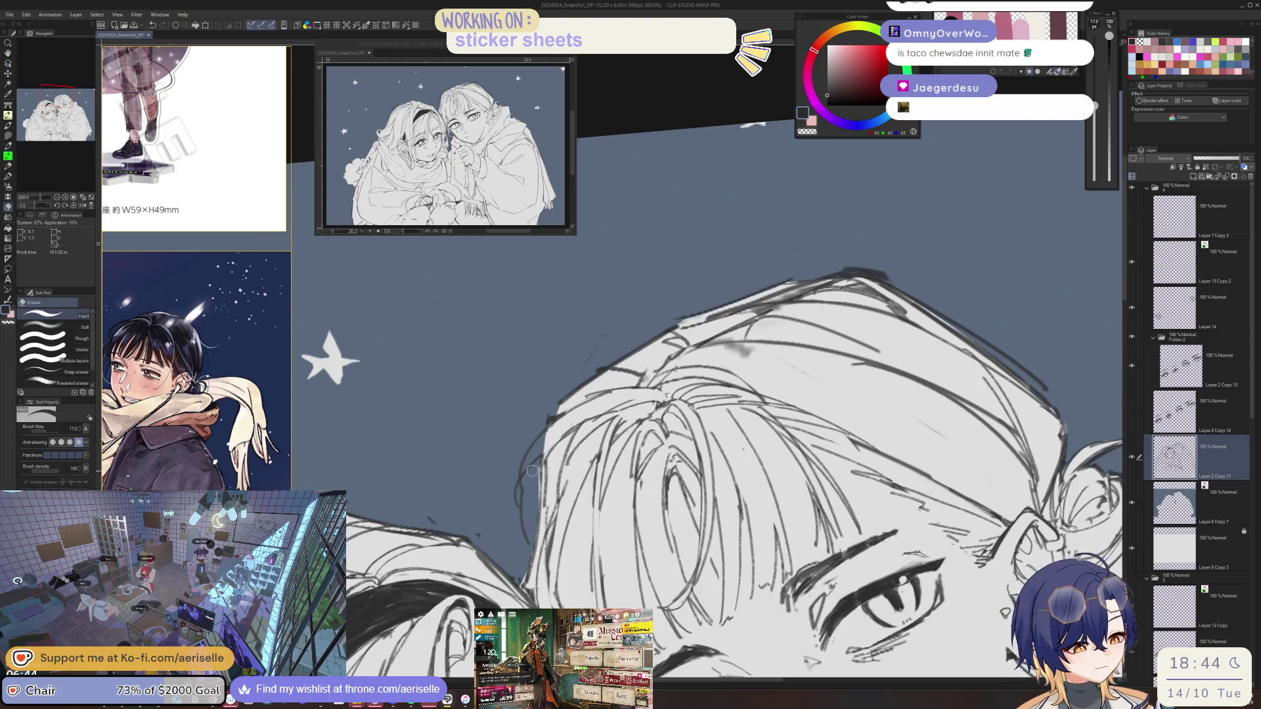
{"action": "key", "text": "p"}
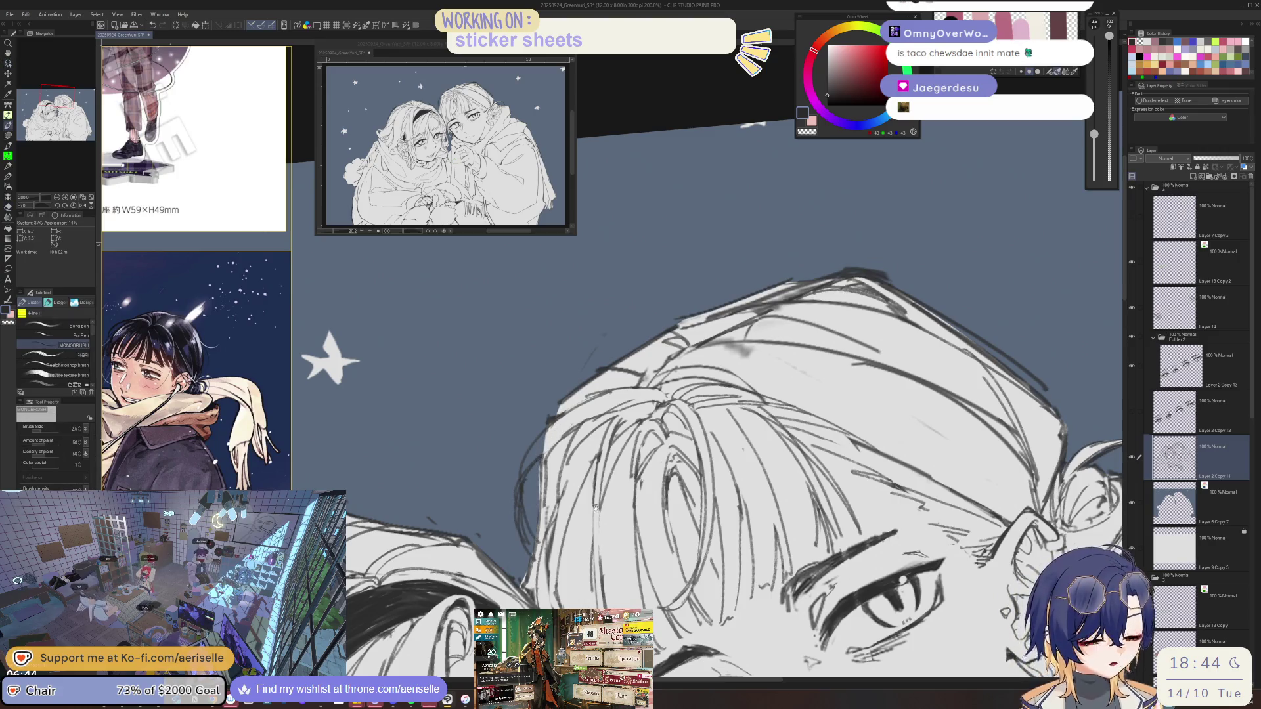
{"action": "left_click_drag", "start_coordinate": [595, 501], "coordinate": [625, 451]}
{"action": "key", "text": "e"}
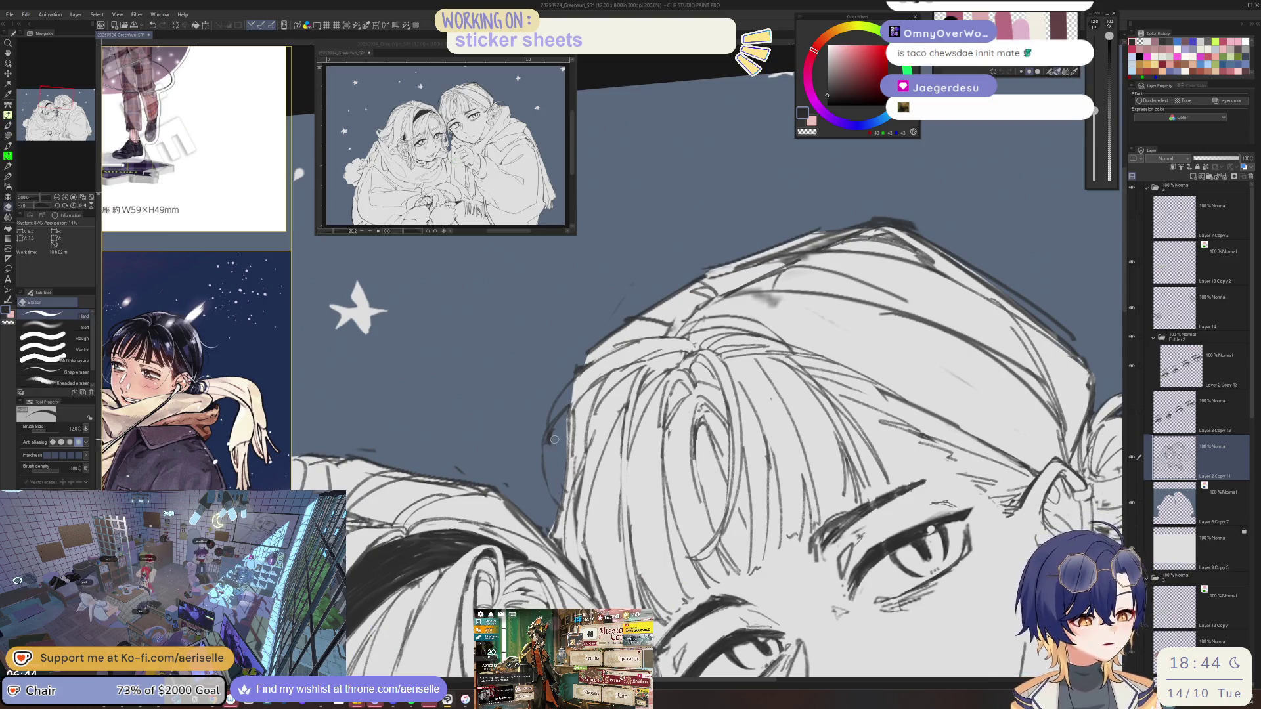
{"action": "key", "text": "p"}
{"action": "key", "text": "ctrl+alt+0"}
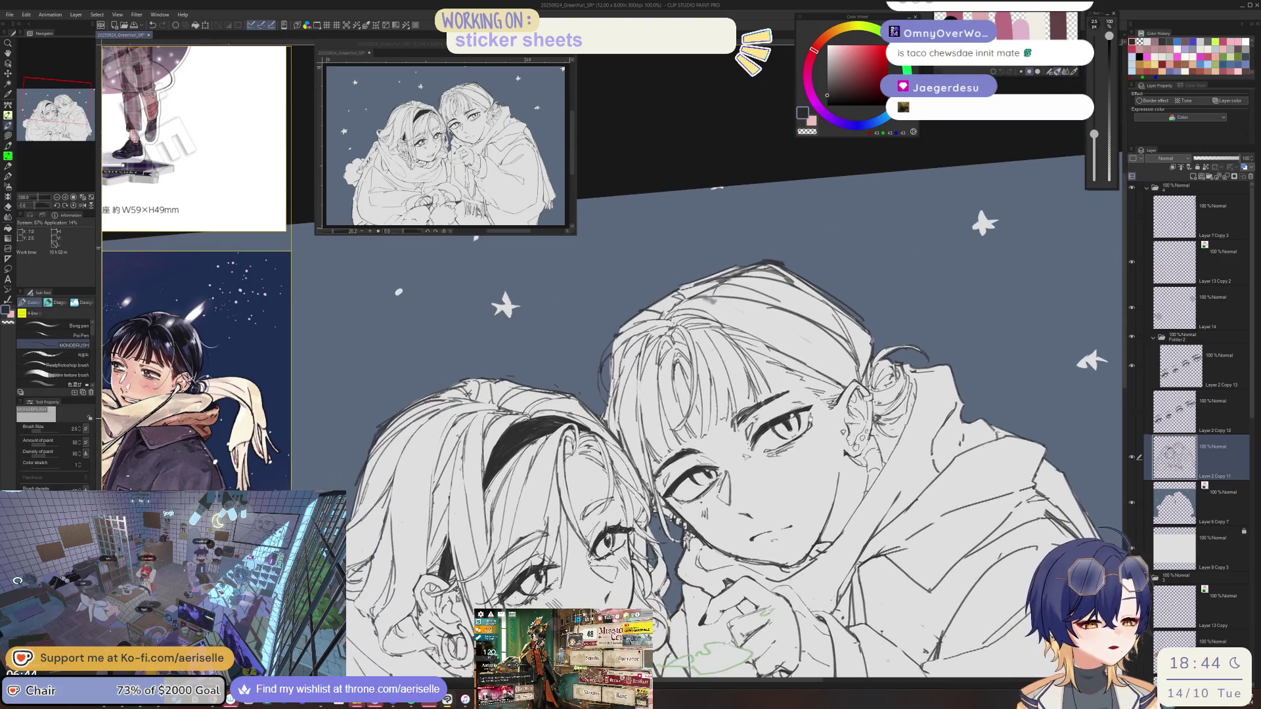
{"action": "scroll", "coordinate": [592, 404], "scroll_direction": "up", "scroll_amount": 5}
{"action": "key", "text": "e"}
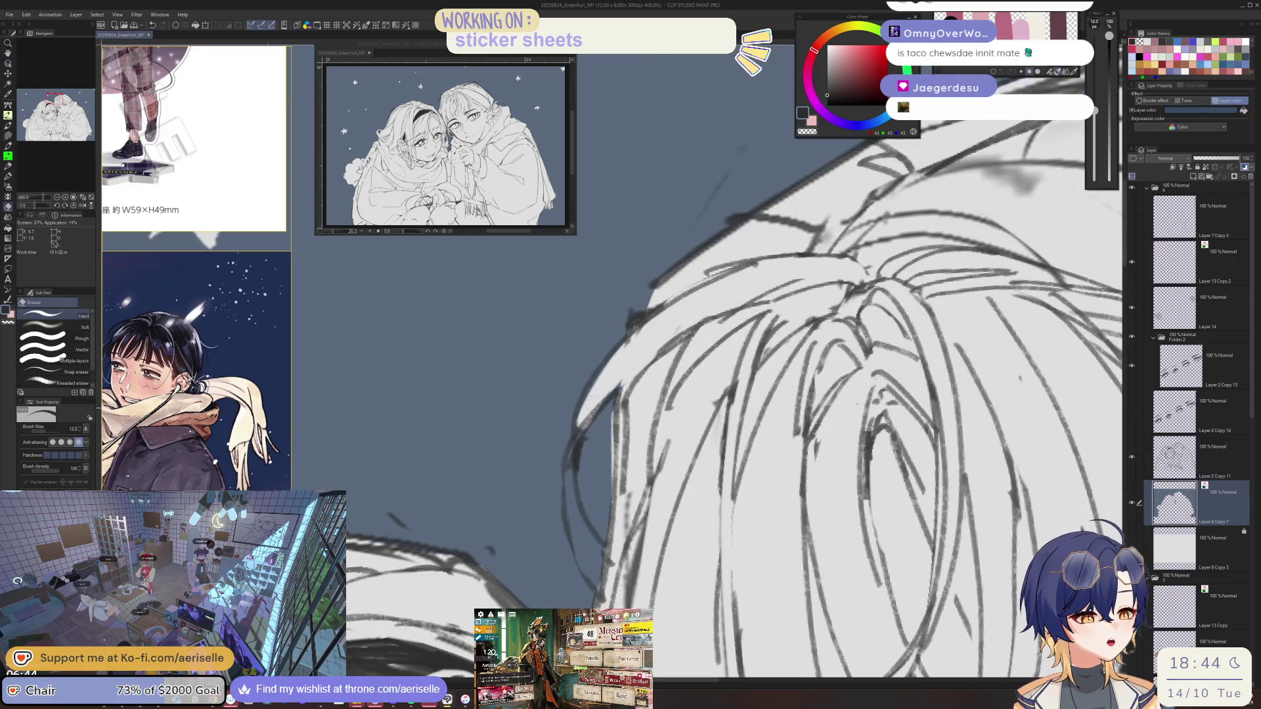
{"action": "key", "text": "bracketleft"}
{"action": "mouse_move", "coordinate": [575, 447]}
{"action": "left_mouse_down"}
{"action": "mouse_move", "coordinate": [591, 565]}
{"action": "mouse_move", "coordinate": [601, 519]}
{"action": "mouse_move", "coordinate": [585, 475]}
{"action": "mouse_move", "coordinate": [595, 512]}
{"action": "left_mouse_up"}
Clear the remaining sketch strokes along the hair edge with lasso fill.
{"action": "key", "text": "u"}
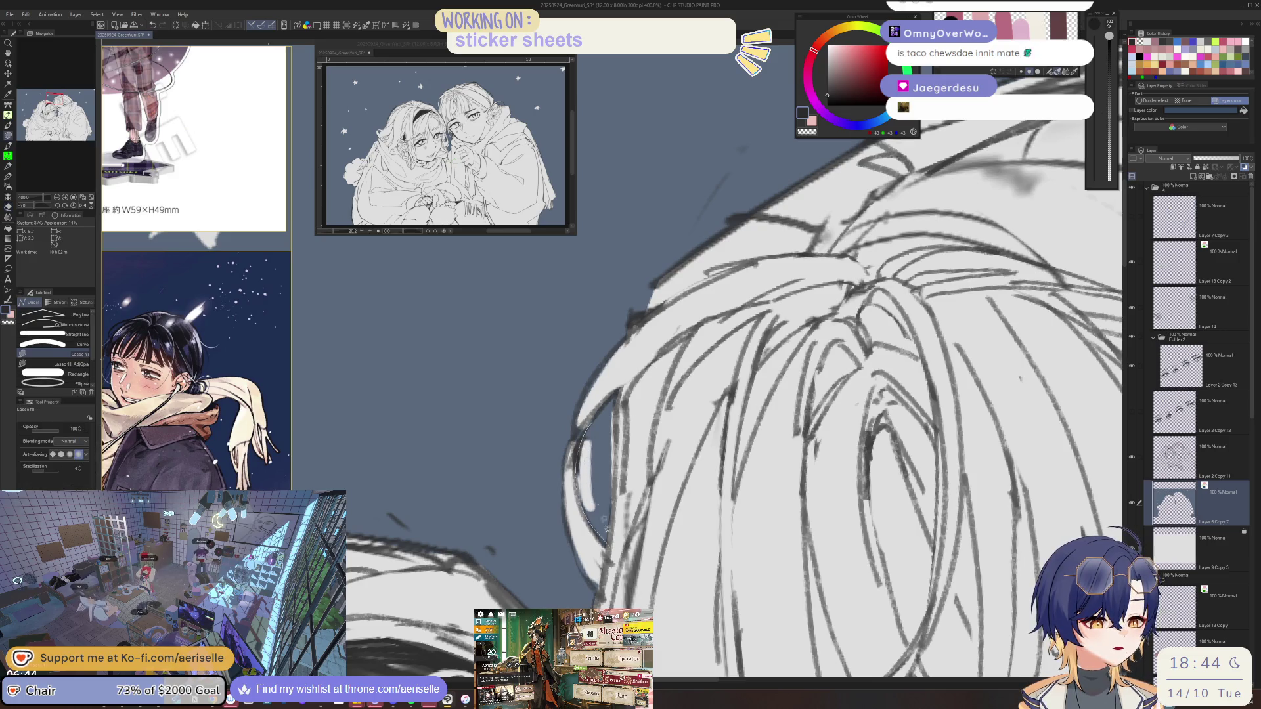
{"action": "mouse_move", "coordinate": [571, 526]}
{"action": "left_mouse_down"}
{"action": "mouse_move", "coordinate": [594, 577]}
{"action": "mouse_move", "coordinate": [581, 533]}
{"action": "left_mouse_up"}
{"action": "left_click_drag", "start_coordinate": [624, 600], "coordinate": [625, 596]}
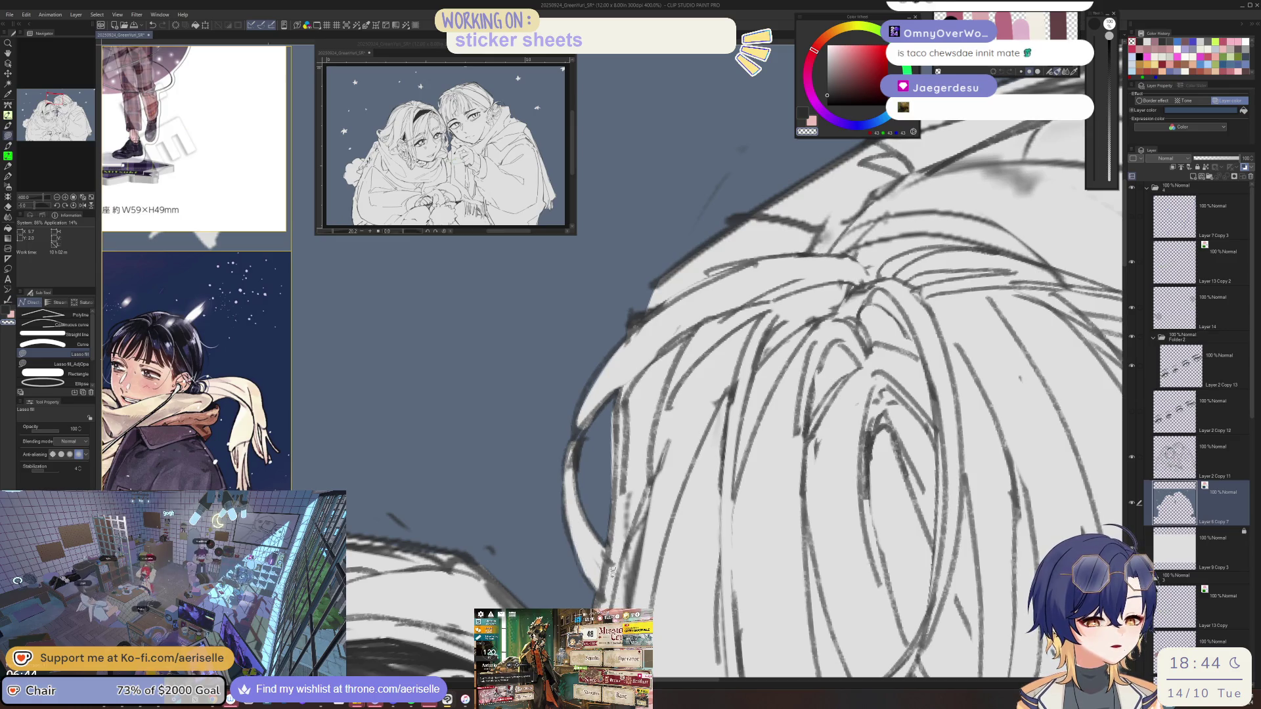
{"action": "scroll", "coordinate": [858, 446], "scroll_direction": "down", "scroll_amount": 6}
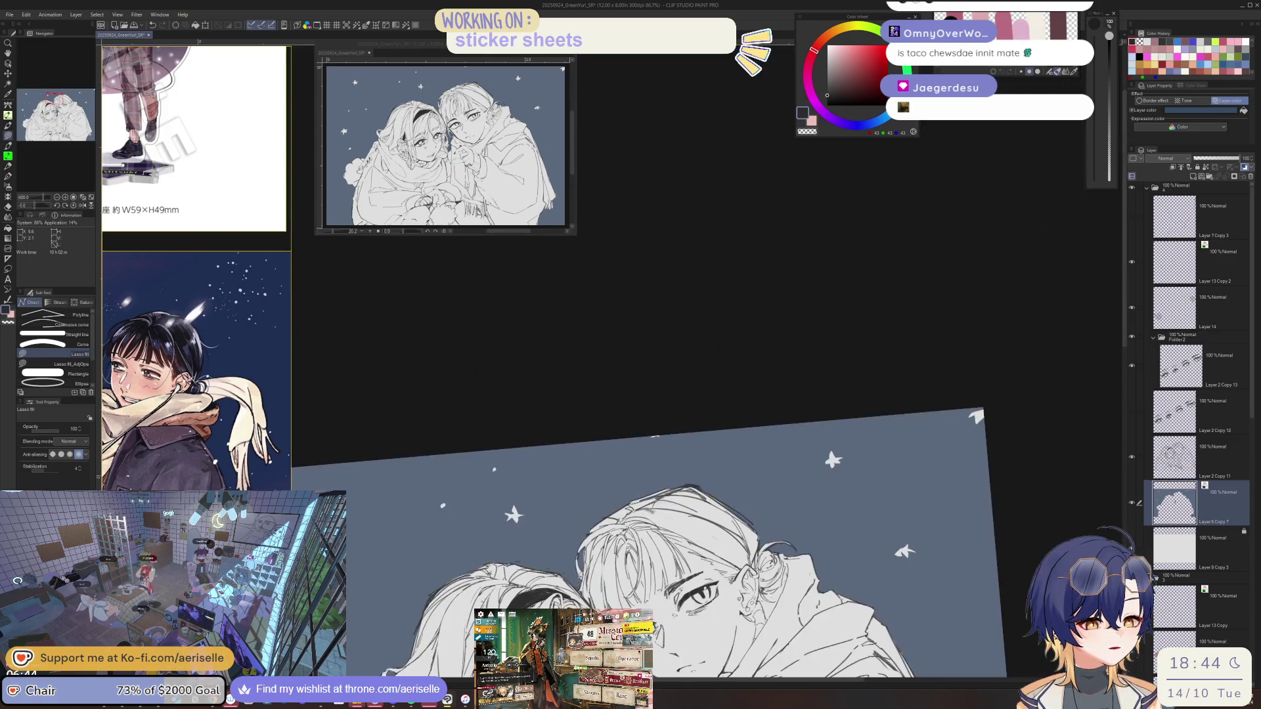
{"action": "scroll", "coordinate": [584, 421], "scroll_direction": "up", "scroll_amount": 5}
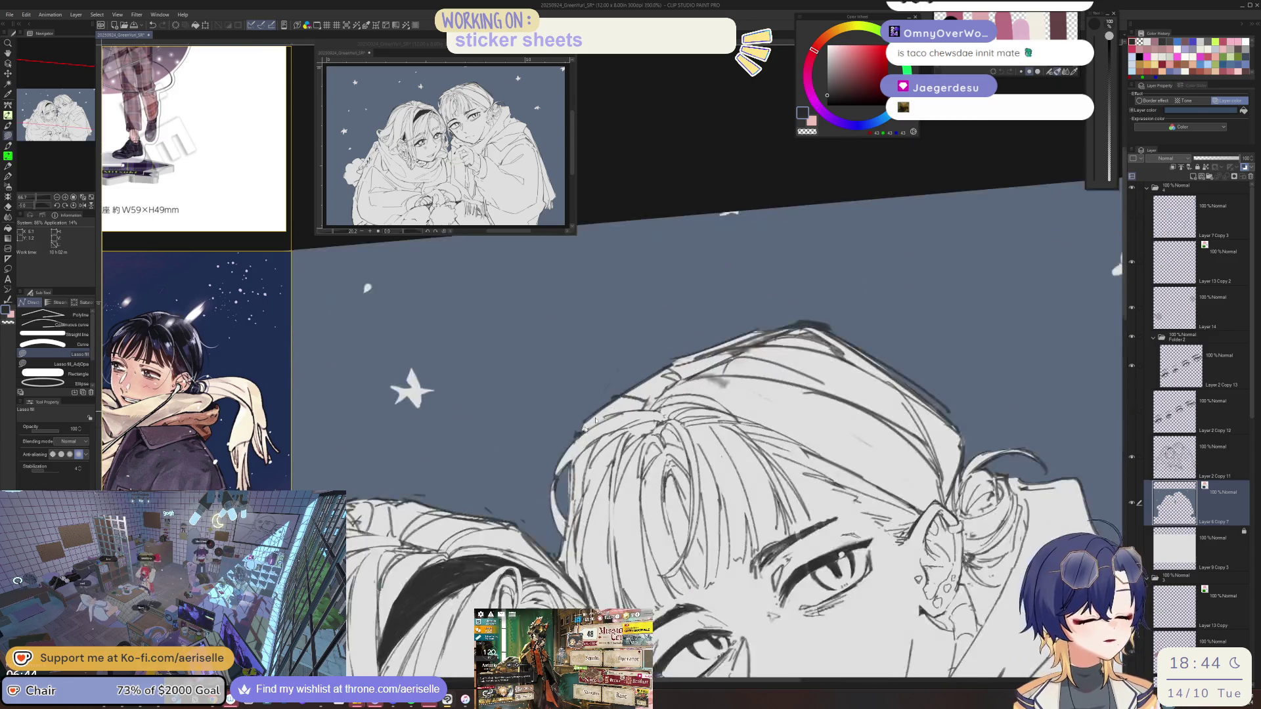
{"action": "scroll", "coordinate": [576, 438], "scroll_direction": "down", "scroll_amount": 3}
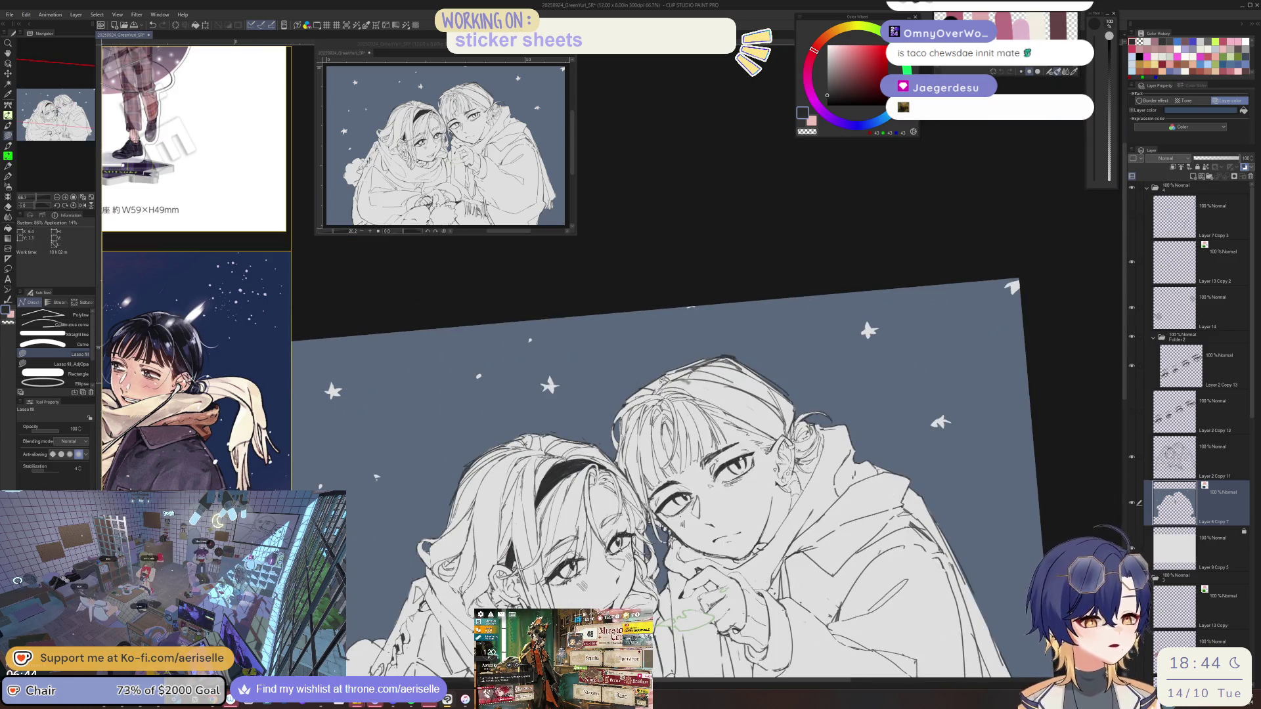
{"action": "key", "text": "ctrl+@"}
{"action": "left_click", "coordinate": [1194, 441]}
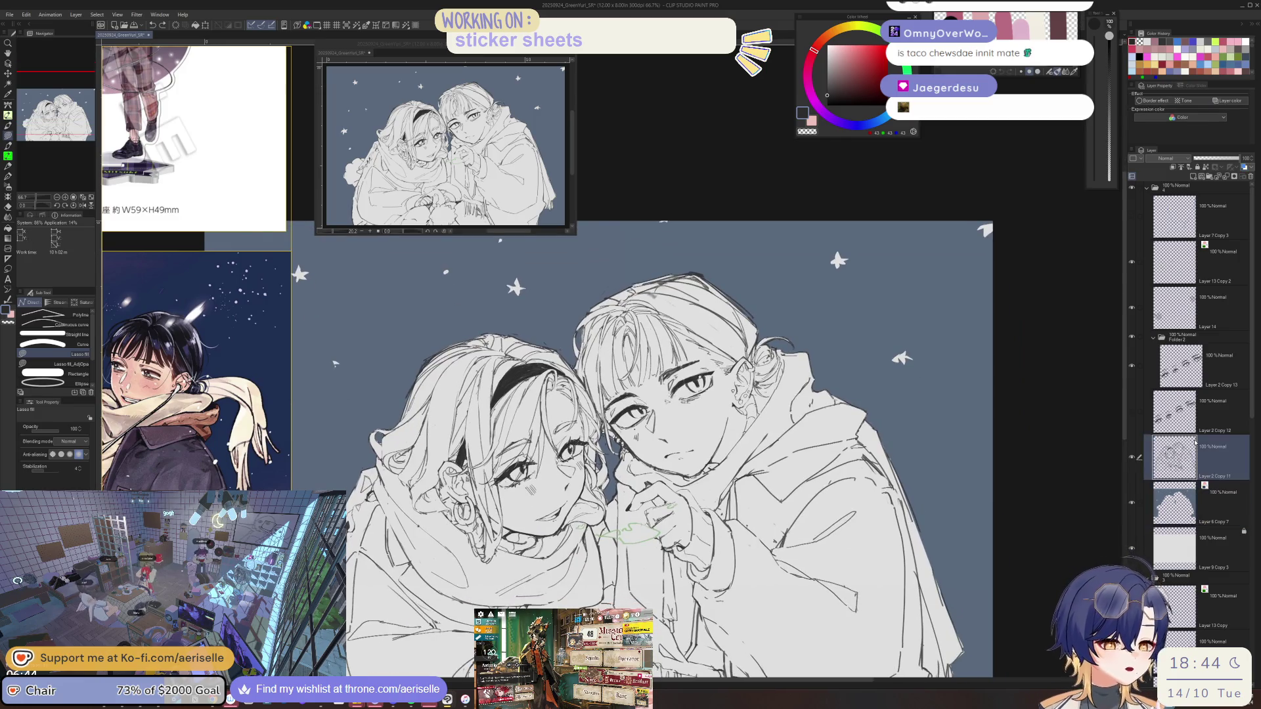
Draw a long hair strand from the bangs down over the eyelid.
{"action": "key", "text": "h"}
{"action": "key", "text": "minus"}
{"action": "scroll", "coordinate": [705, 327], "scroll_direction": "up", "scroll_amount": 5}
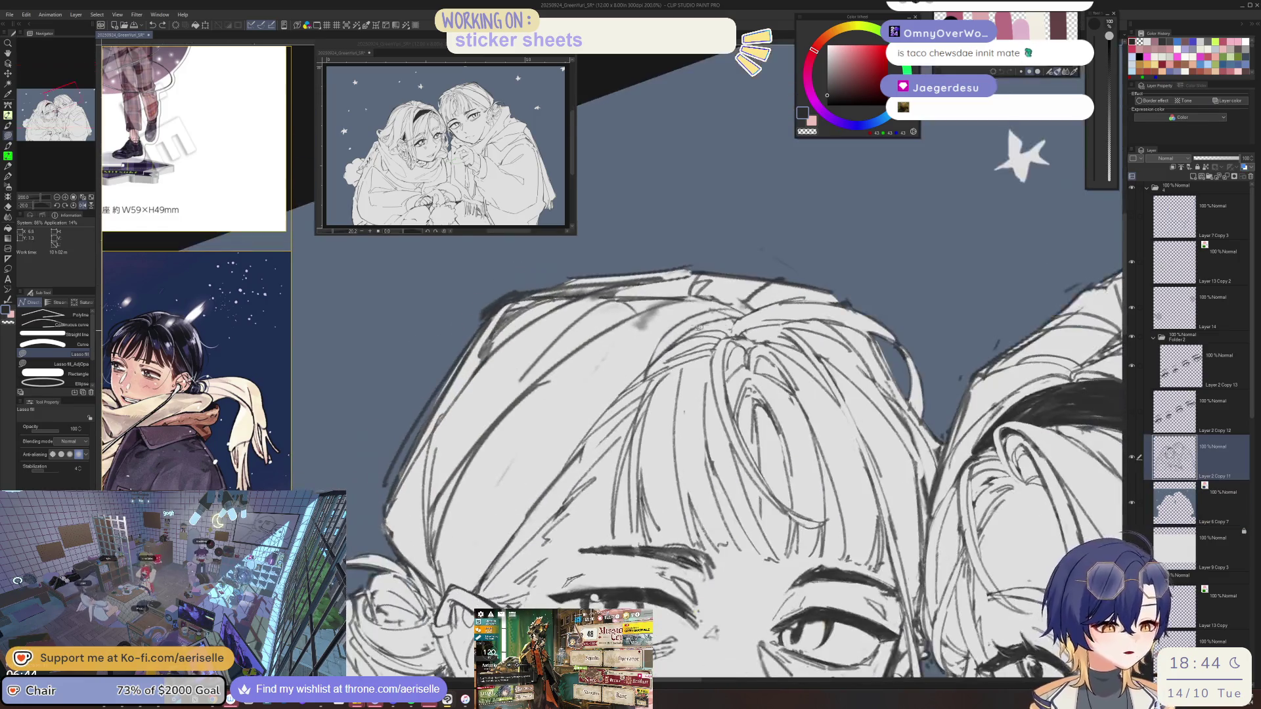
{"action": "key", "text": "e"}
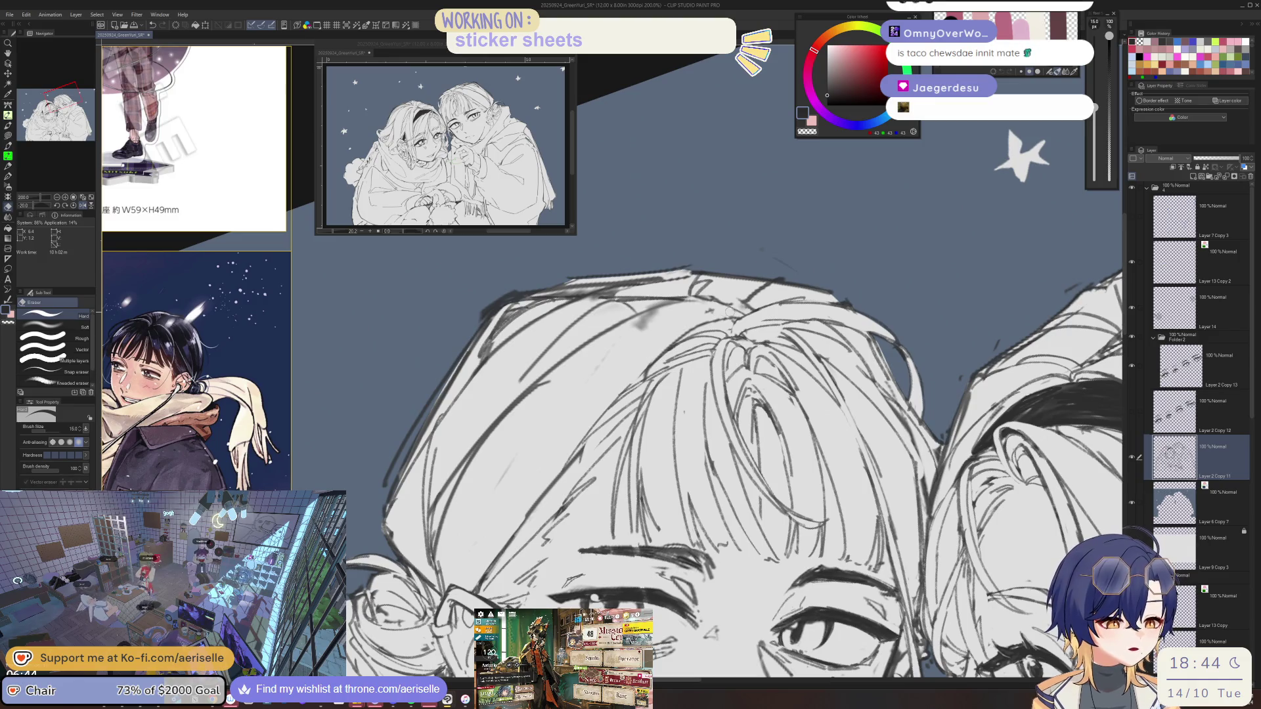
{"action": "key", "text": "b"}
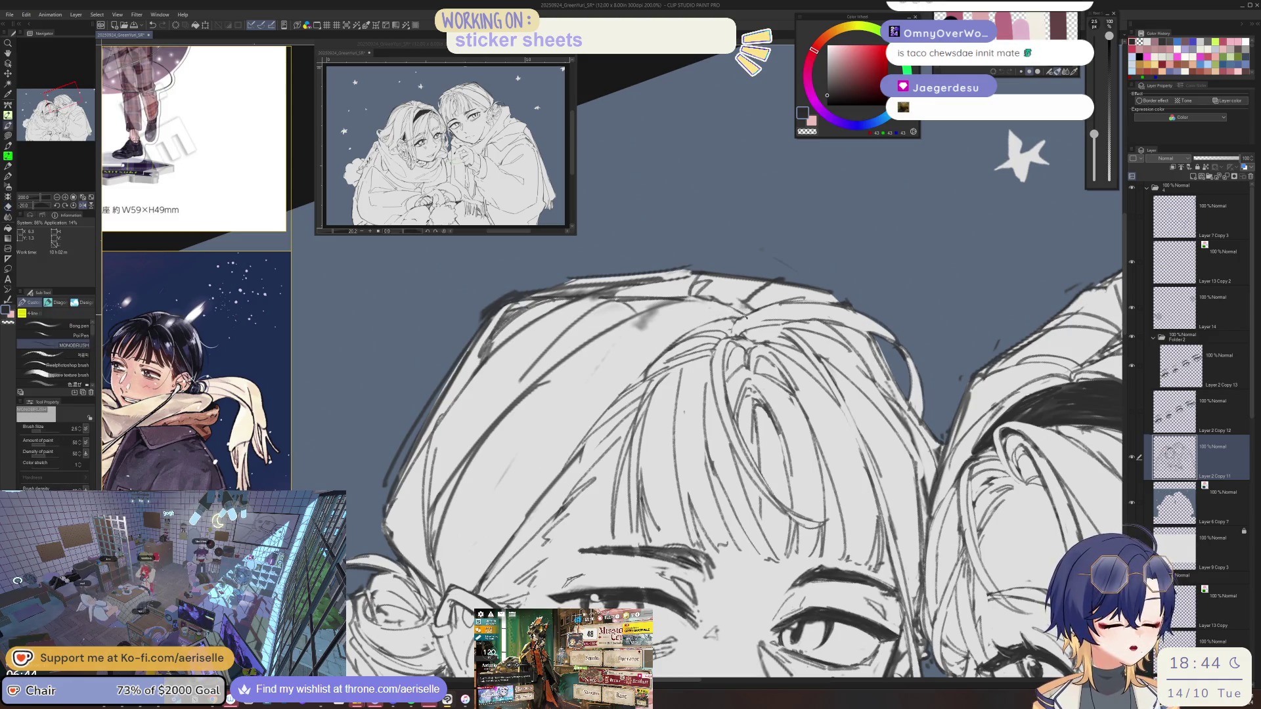
{"action": "left_click_drag", "start_coordinate": [703, 330], "coordinate": [733, 321]}
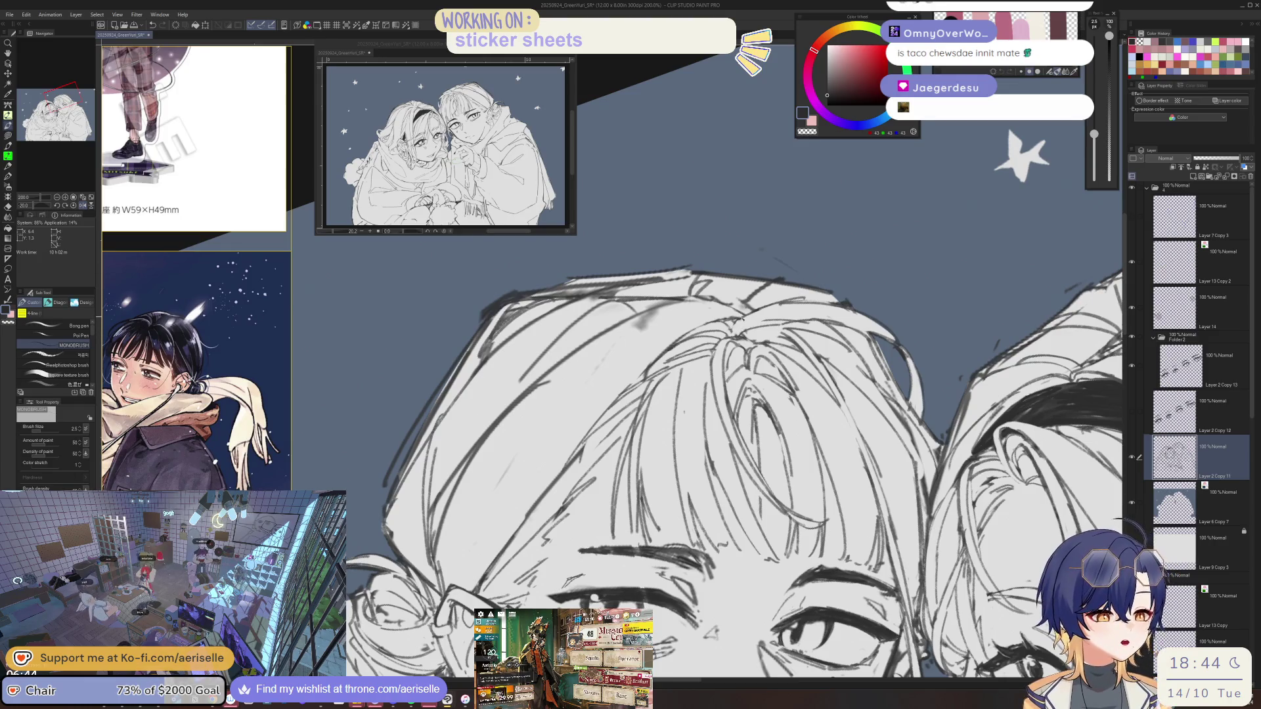
{"action": "key", "text": "ctrl+@"}
{"action": "left_click_drag", "start_coordinate": [749, 354], "coordinate": [667, 379]}
{"action": "key", "text": "ctrl+z"}
{"action": "mouse_move", "coordinate": [748, 354]}
{"action": "left_mouse_down"}
{"action": "mouse_move", "coordinate": [641, 424]}
{"action": "mouse_move", "coordinate": [585, 601]}
{"action": "left_mouse_up"}
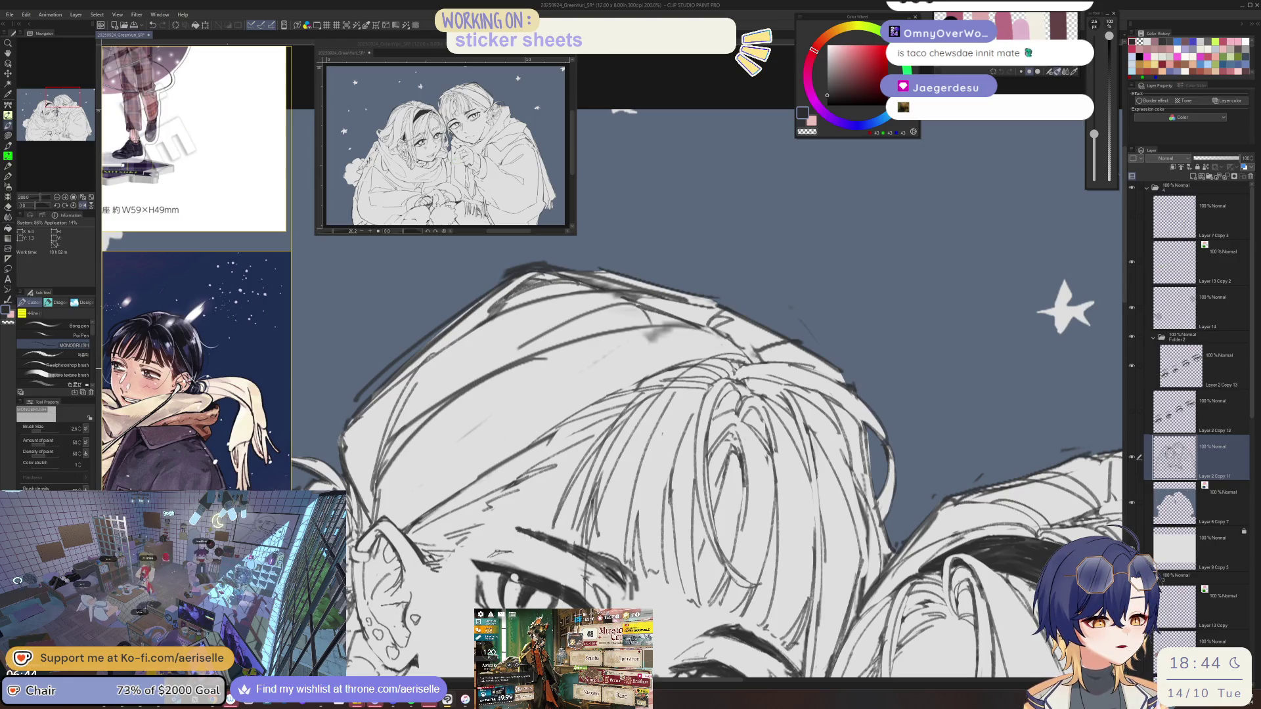
Add strands toward the eye and across the forehead, erasing overlapping strokes.
{"action": "key", "text": "e"}
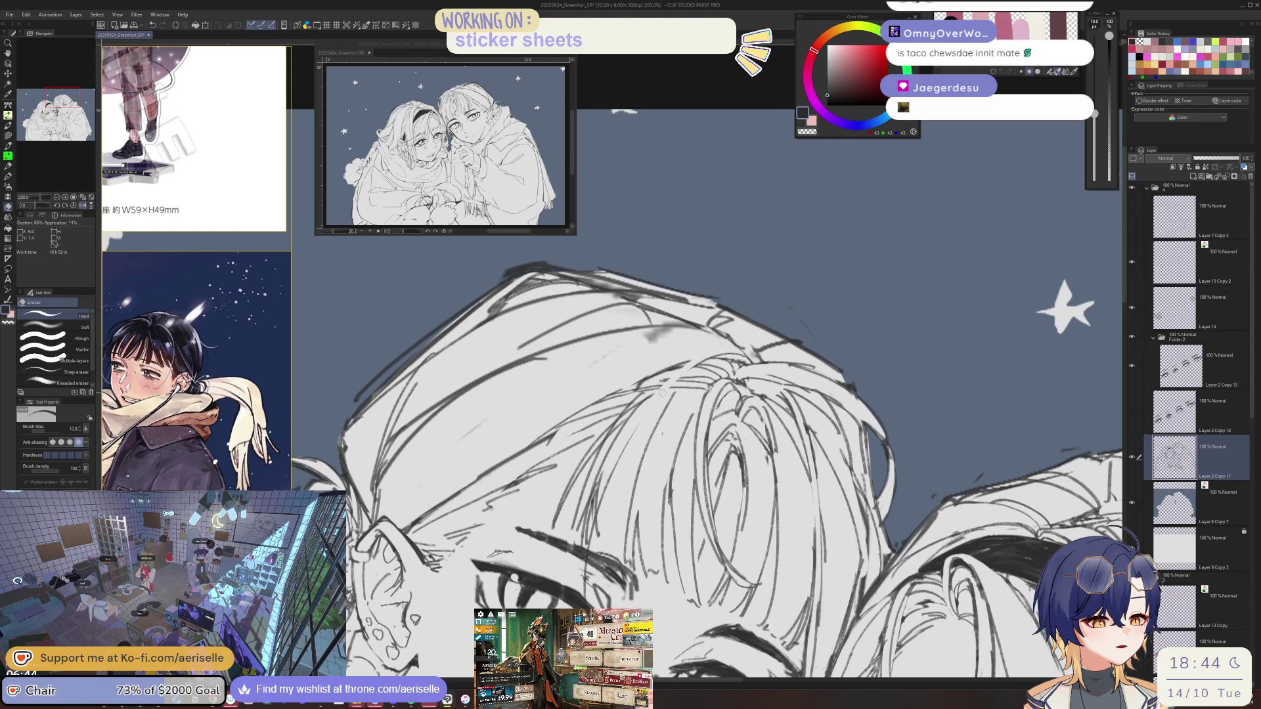
{"action": "key", "text": "p"}
{"action": "left_click_drag", "start_coordinate": [693, 366], "coordinate": [593, 599]}
{"action": "key", "text": "ctrl+z"}
{"action": "left_click_drag", "start_coordinate": [698, 363], "coordinate": [580, 595]}
{"action": "left_click_drag", "start_coordinate": [700, 358], "coordinate": [597, 491]}
{"action": "key", "text": "e"}
{"action": "mouse_move", "coordinate": [683, 368]}
{"action": "left_mouse_down"}
{"action": "mouse_move", "coordinate": [604, 473]}
{"action": "mouse_move", "coordinate": [588, 536]}
{"action": "left_mouse_up"}
{"action": "left_click_drag", "start_coordinate": [604, 483], "coordinate": [584, 574]}
Redraw cleaner forehead strands and touch up their ends near the eye.
{"action": "key", "text": "p"}
{"action": "left_click_drag", "start_coordinate": [647, 398], "coordinate": [586, 598]}
{"action": "left_click_drag", "start_coordinate": [625, 451], "coordinate": [583, 549]}
{"action": "key", "text": "ctrl+z"}
{"action": "mouse_move", "coordinate": [637, 431]}
{"action": "left_mouse_down"}
{"action": "mouse_move", "coordinate": [584, 597]}
{"action": "mouse_move", "coordinate": [589, 556]}
{"action": "mouse_move", "coordinate": [594, 596]}
{"action": "left_mouse_up"}
{"action": "scroll", "coordinate": [589, 557], "scroll_direction": "down", "scroll_amount": 2}
{"action": "key", "text": "e"}
{"action": "key", "text": "p"}
{"action": "left_click_drag", "start_coordinate": [575, 531], "coordinate": [598, 597]}
{"action": "key", "text": "ctrl+minus"}
{"action": "key", "text": "h"}
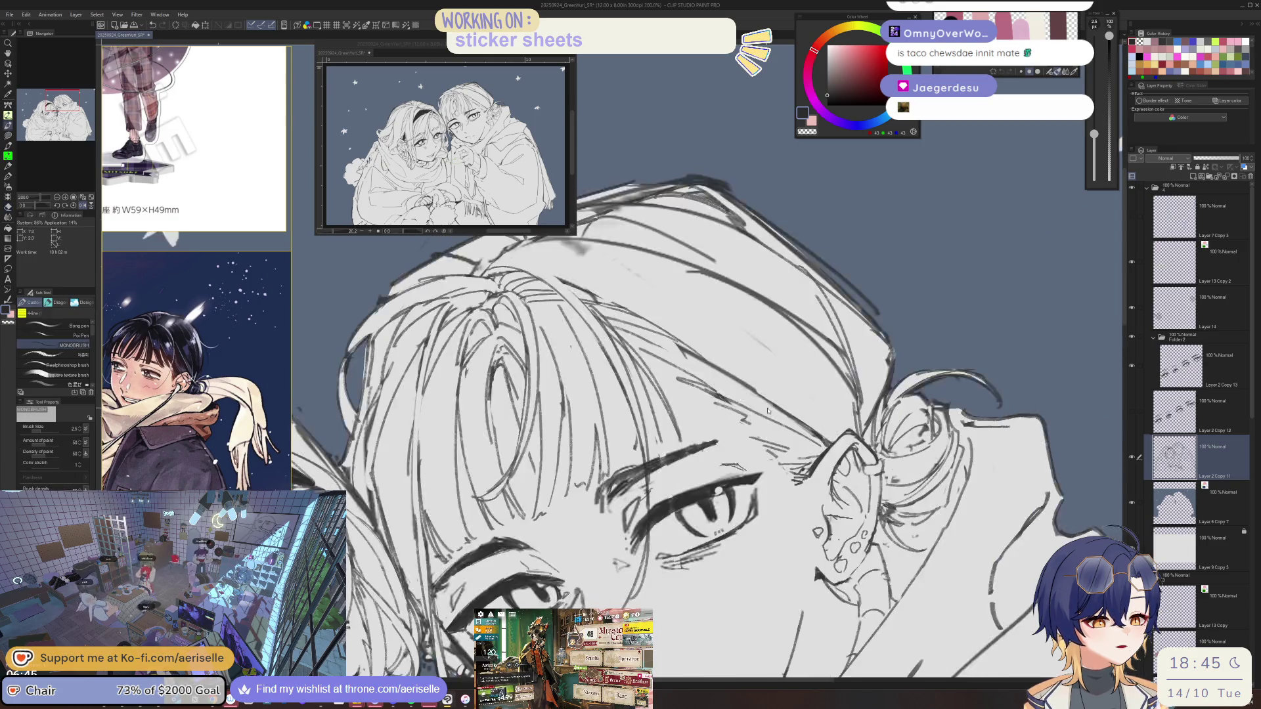
{"action": "scroll", "coordinate": [726, 458], "scroll_direction": "down", "scroll_amount": 4}
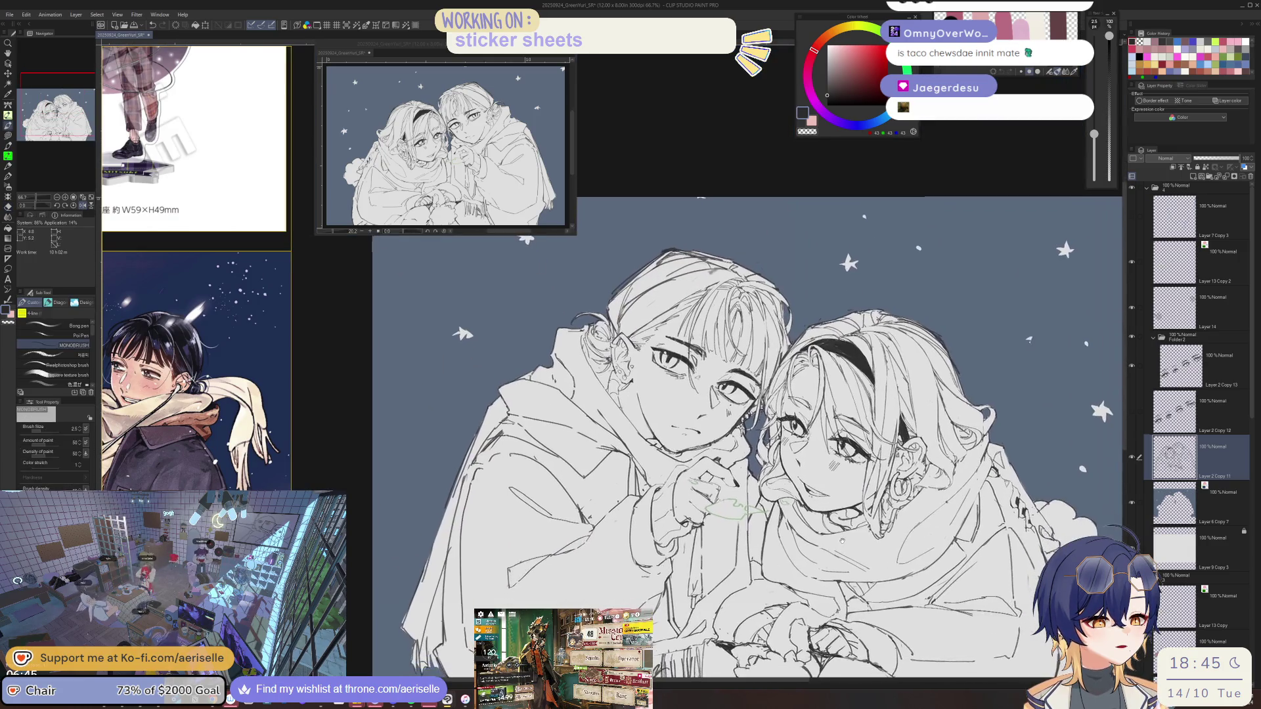
Lighten the dark nose line and draw a new one.
{"action": "scroll", "coordinate": [814, 533], "scroll_direction": "up", "scroll_amount": 5}
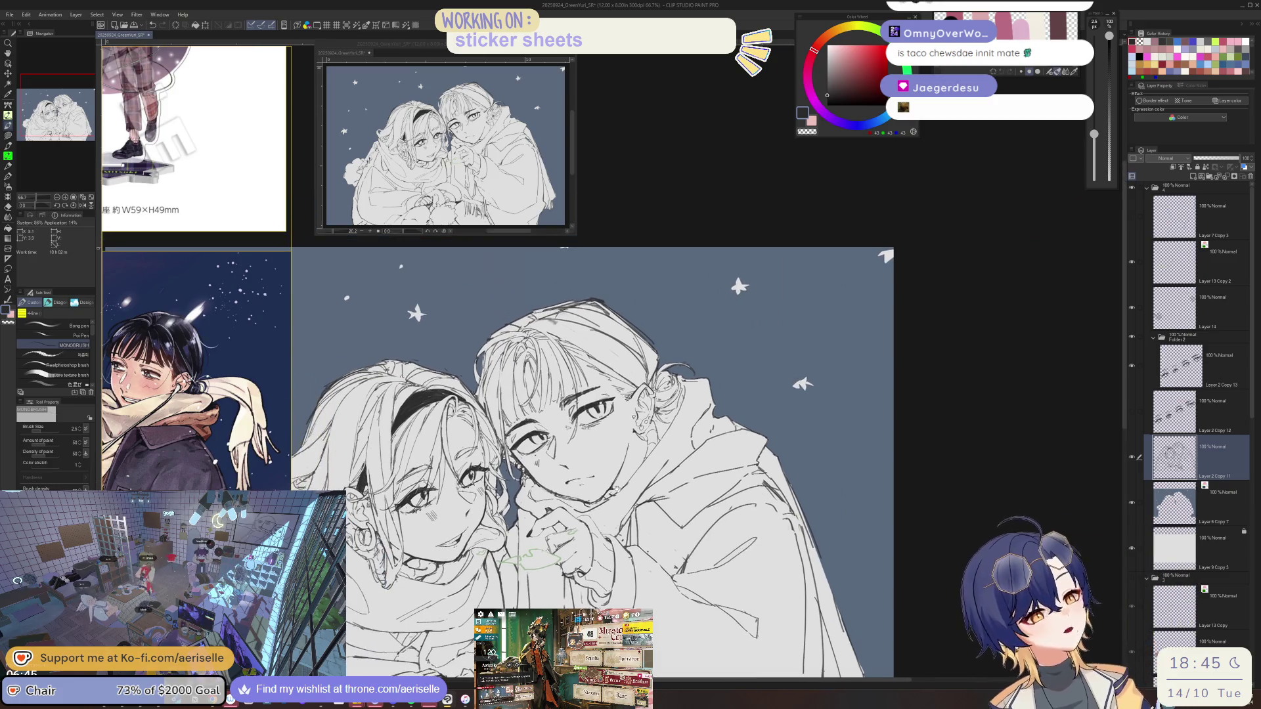
{"action": "key", "text": "m"}
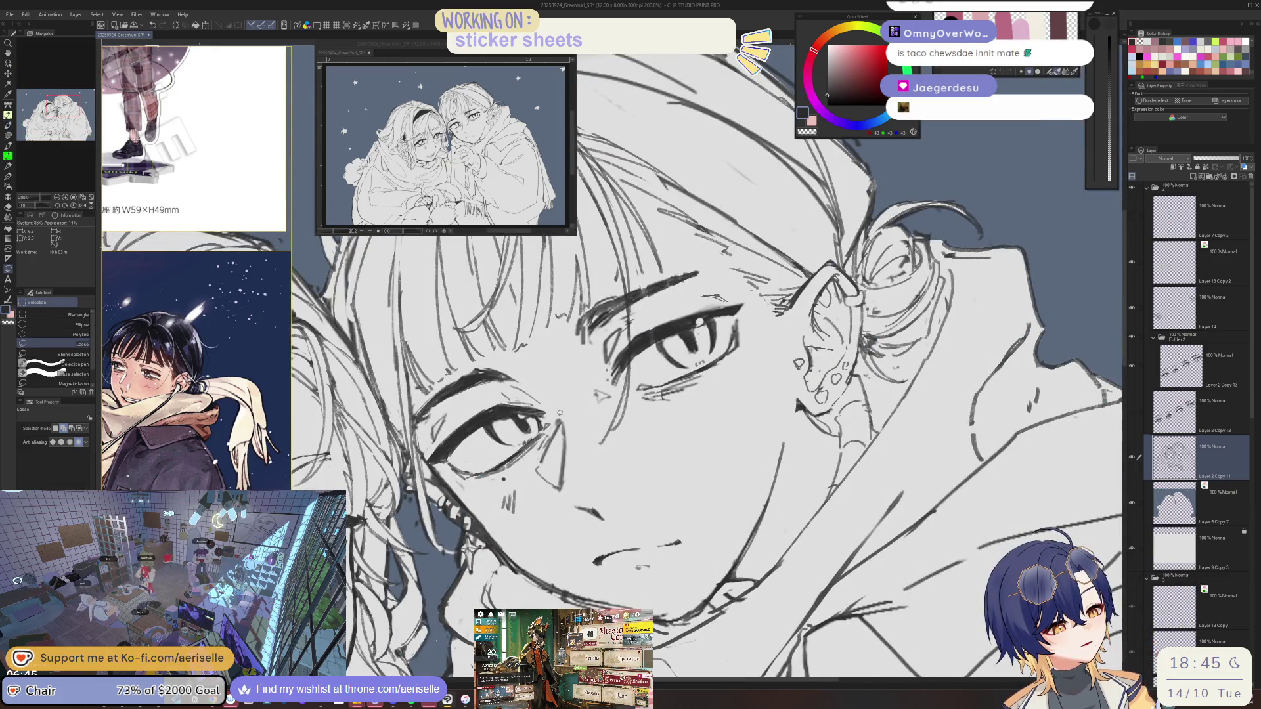
{"action": "scroll", "coordinate": [559, 412], "scroll_direction": "up", "scroll_amount": 2}
{"action": "key", "text": "e"}
{"action": "left_click_drag", "start_coordinate": [565, 508], "coordinate": [569, 560]}
{"action": "key", "text": "p"}
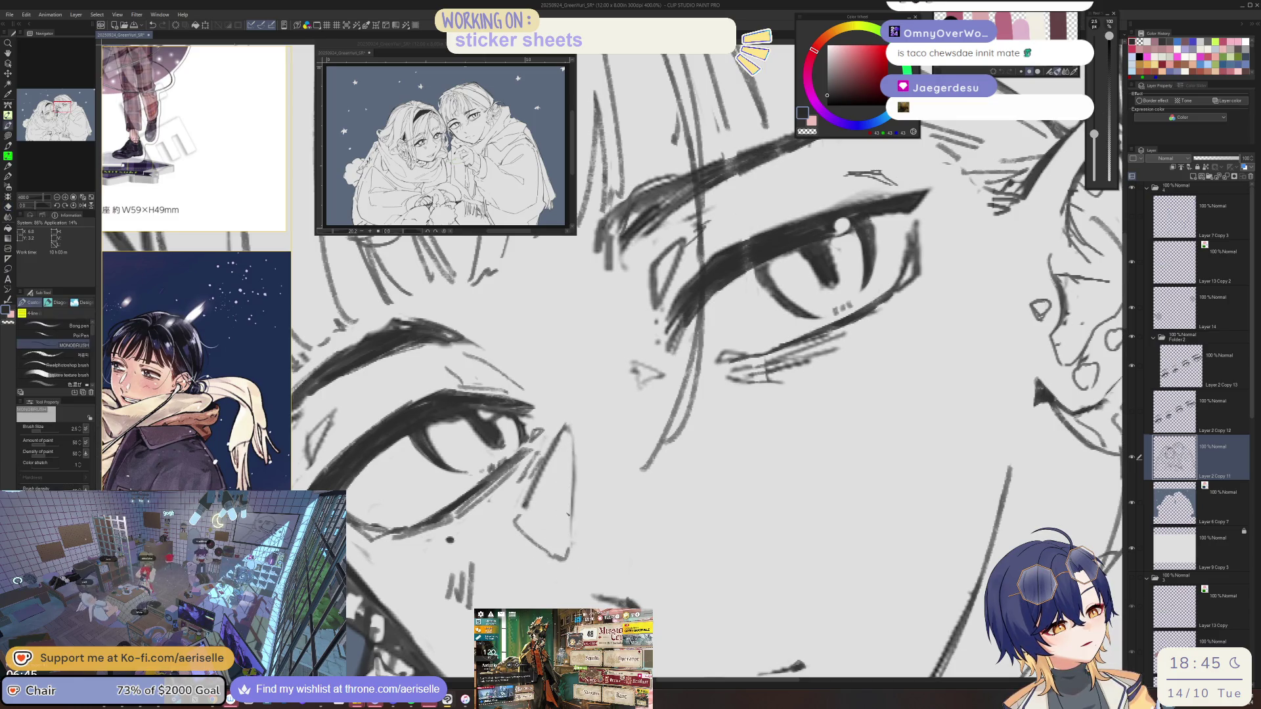
{"action": "key", "text": "h"}
{"action": "mouse_move", "coordinate": [650, 423]}
{"action": "left_mouse_down"}
{"action": "mouse_move", "coordinate": [650, 512]}
{"action": "mouse_move", "coordinate": [722, 509]}
{"action": "left_mouse_up"}
Select the mouth freehand and move it into a new position.
{"action": "scroll", "coordinate": [740, 533], "scroll_direction": "down", "scroll_amount": 3}
{"action": "key", "text": "m"}
{"action": "key", "text": "k"}
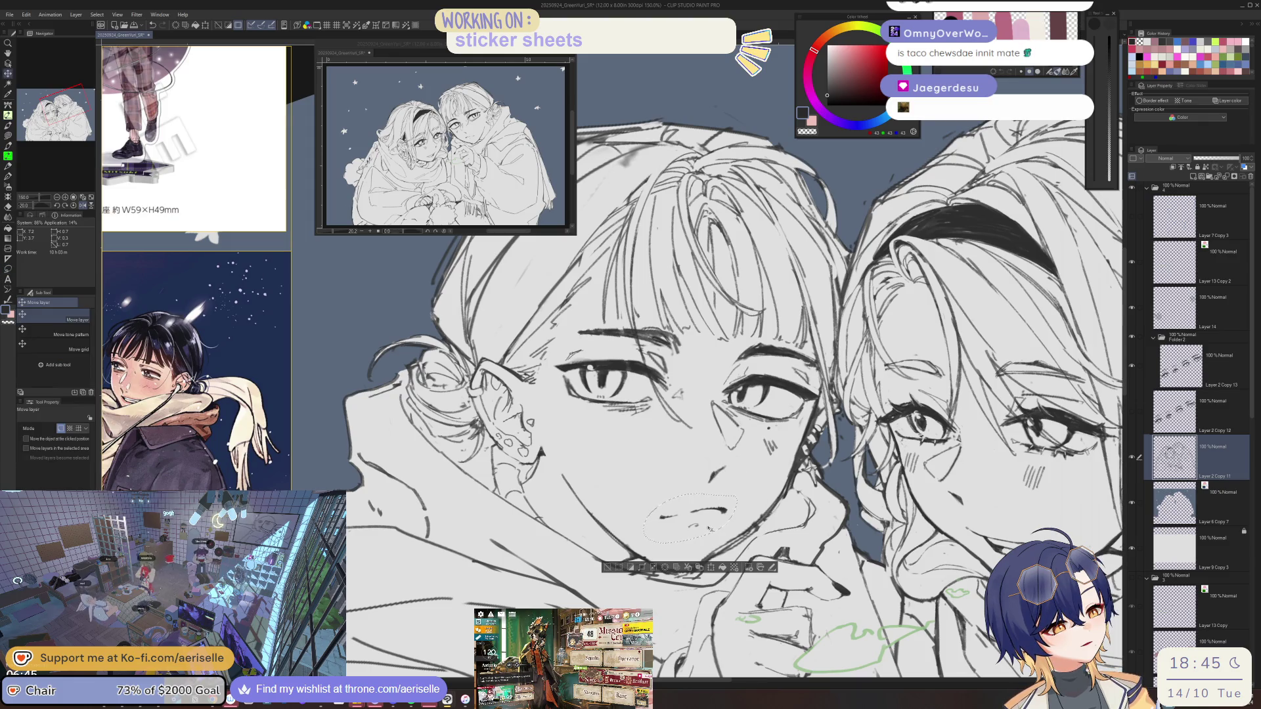
{"action": "key", "text": "ctrl+d"}
{"action": "key", "text": "p"}
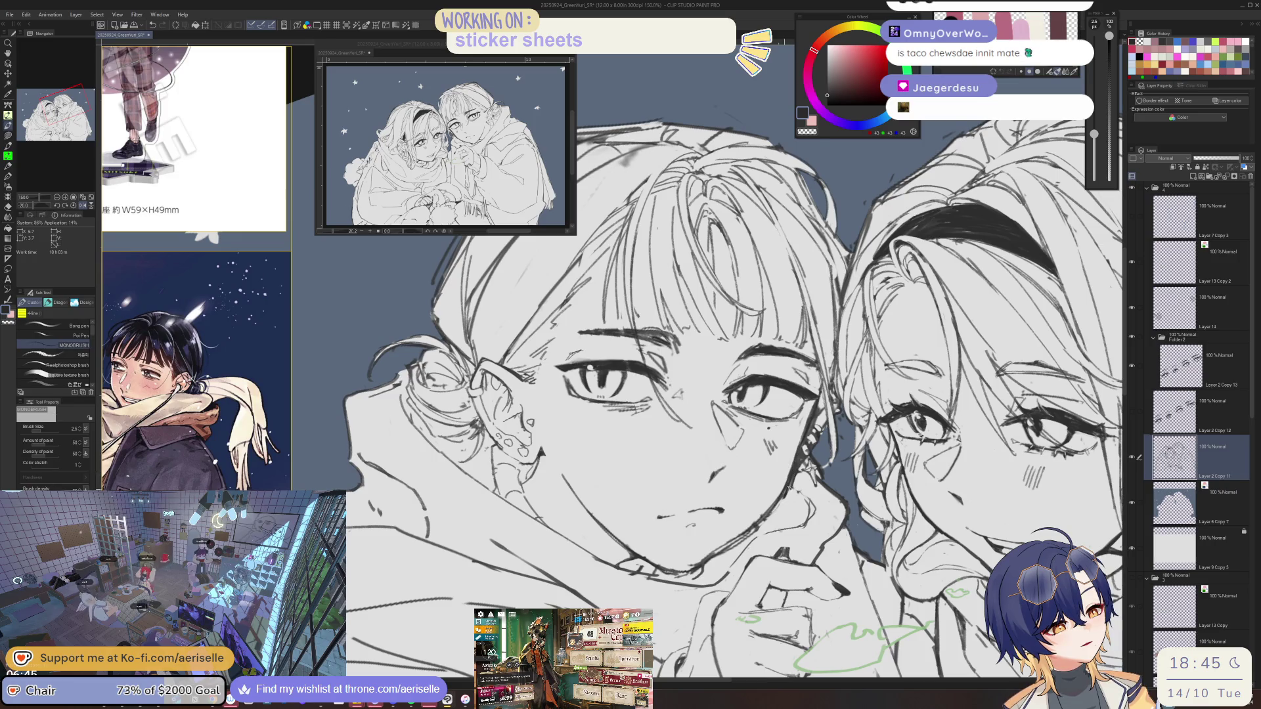
Erase the small line gaps near the chin with the hard eraser.
{"action": "key", "text": "e"}
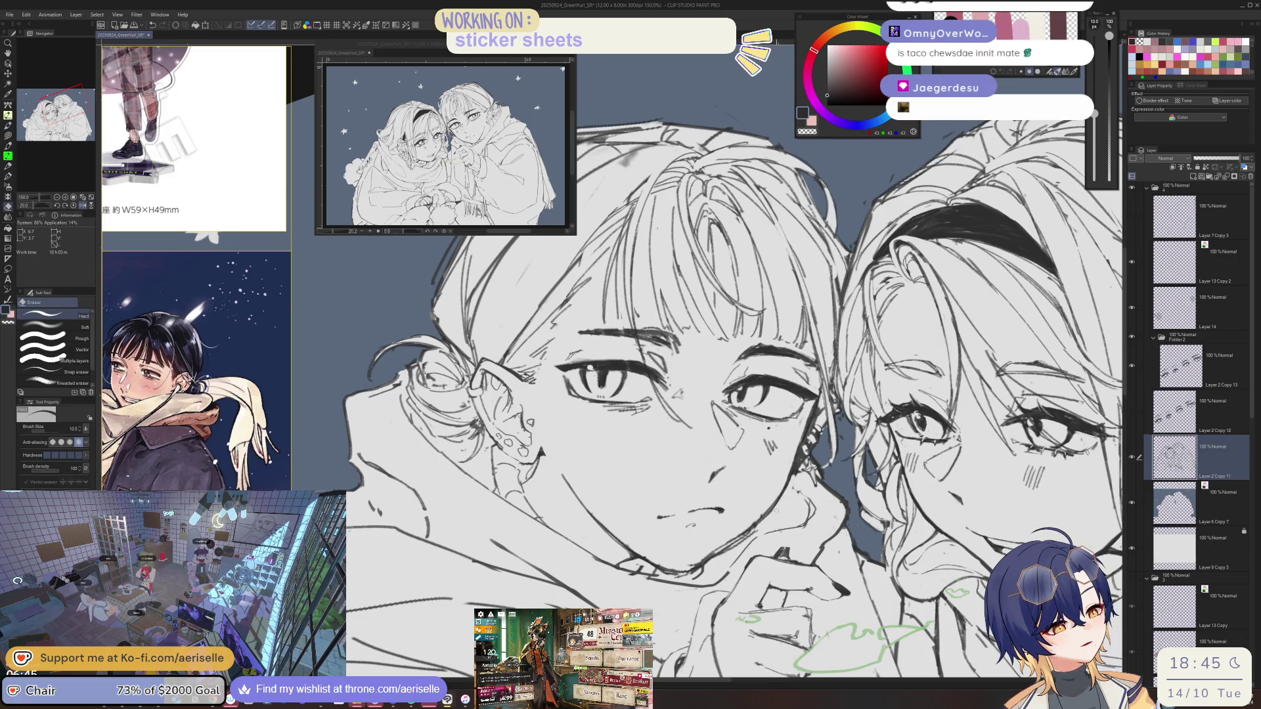
{"action": "left_click_drag", "start_coordinate": [756, 532], "coordinate": [710, 561]}
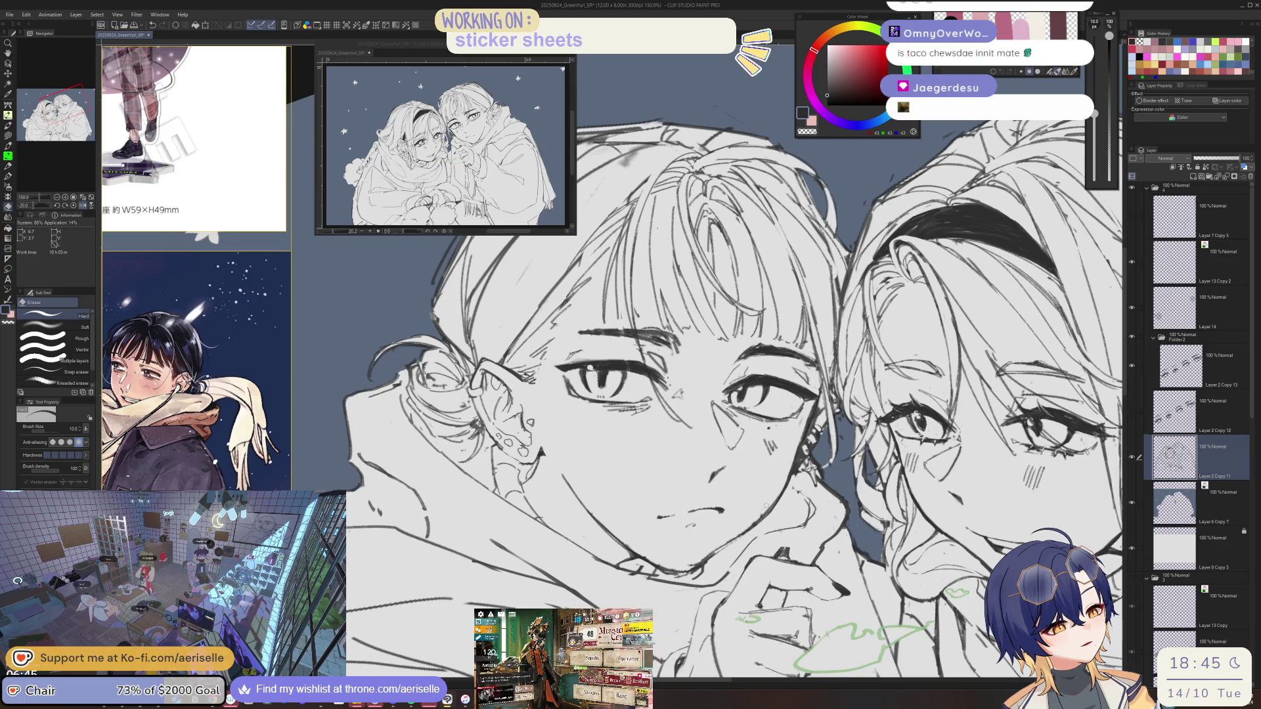
{"action": "left_click_drag", "start_coordinate": [762, 516], "coordinate": [699, 564]}
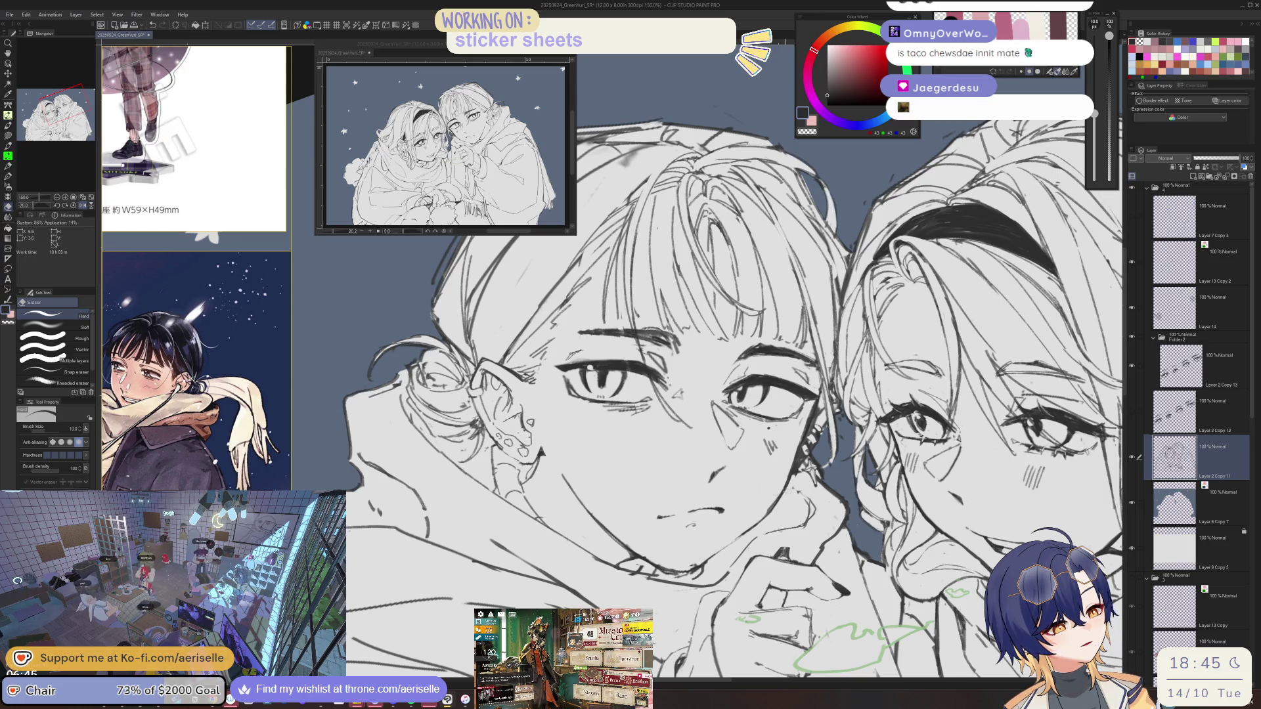
{"action": "scroll", "coordinate": [657, 427], "scroll_direction": "up", "scroll_amount": 2}
{"action": "key", "text": "p"}
{"action": "key", "text": "ctrl+alt+0"}
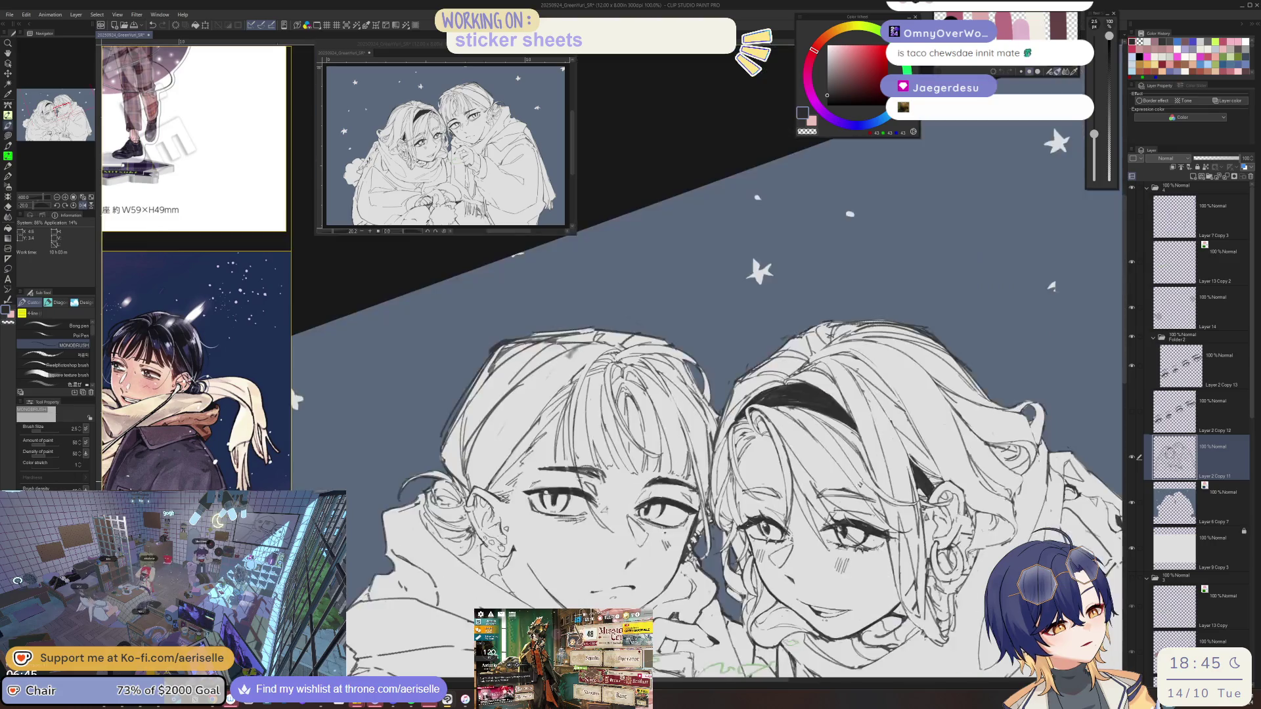
{"action": "left_click_drag", "start_coordinate": [289, 384], "coordinate": [328, 306]}
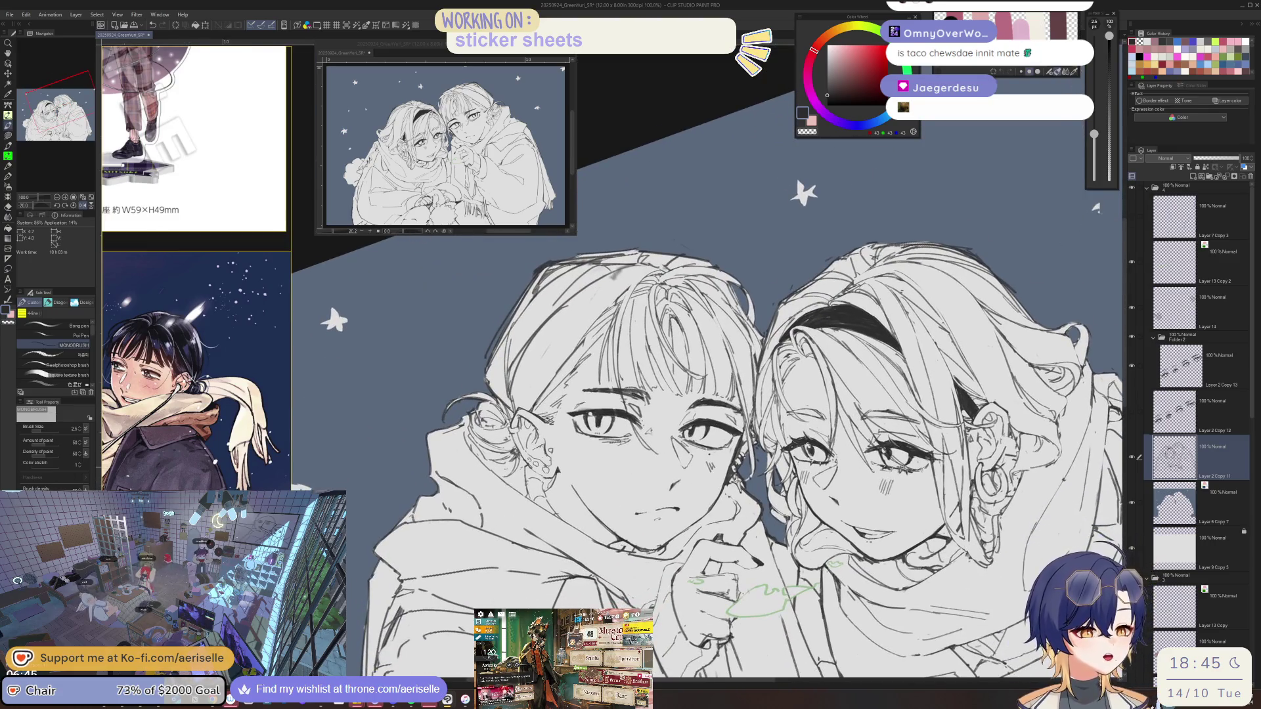
{"action": "key", "text": "asciicircum"}
{"action": "key", "text": "asciicircum"}
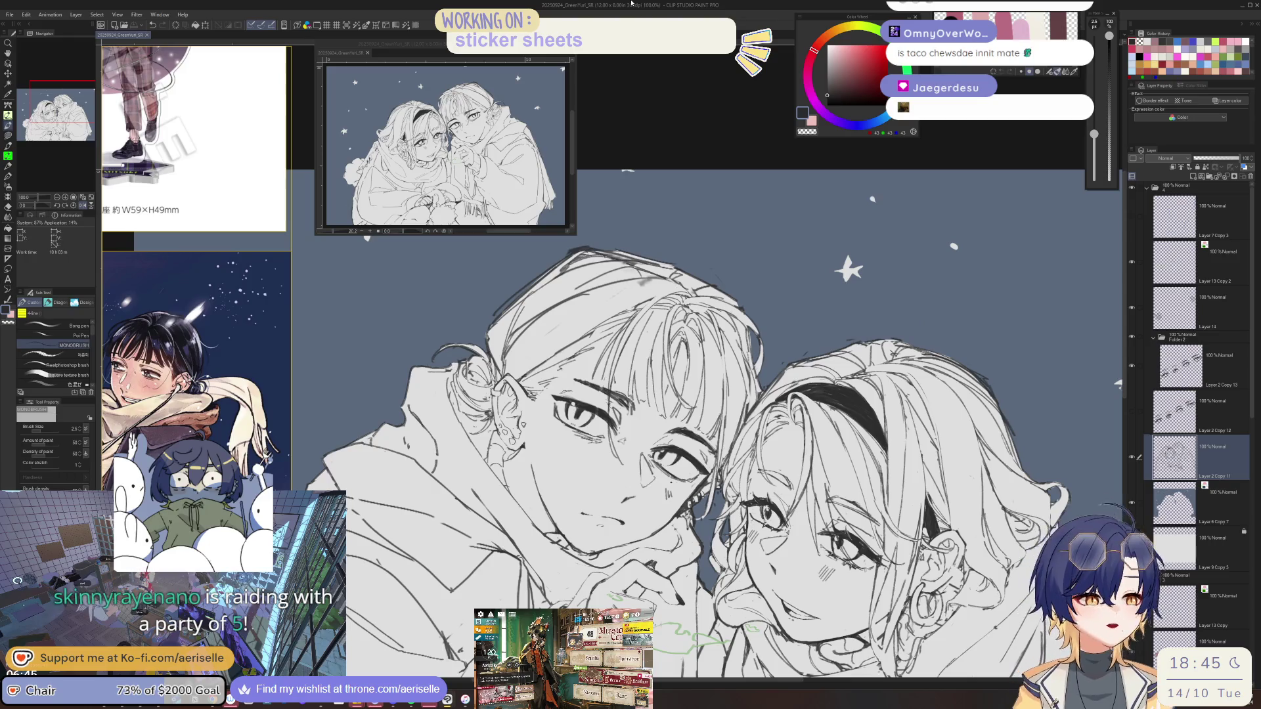
{"action": "key", "text": "h"}
{"action": "scroll", "coordinate": [748, 152], "scroll_direction": "down", "scroll_amount": 3}
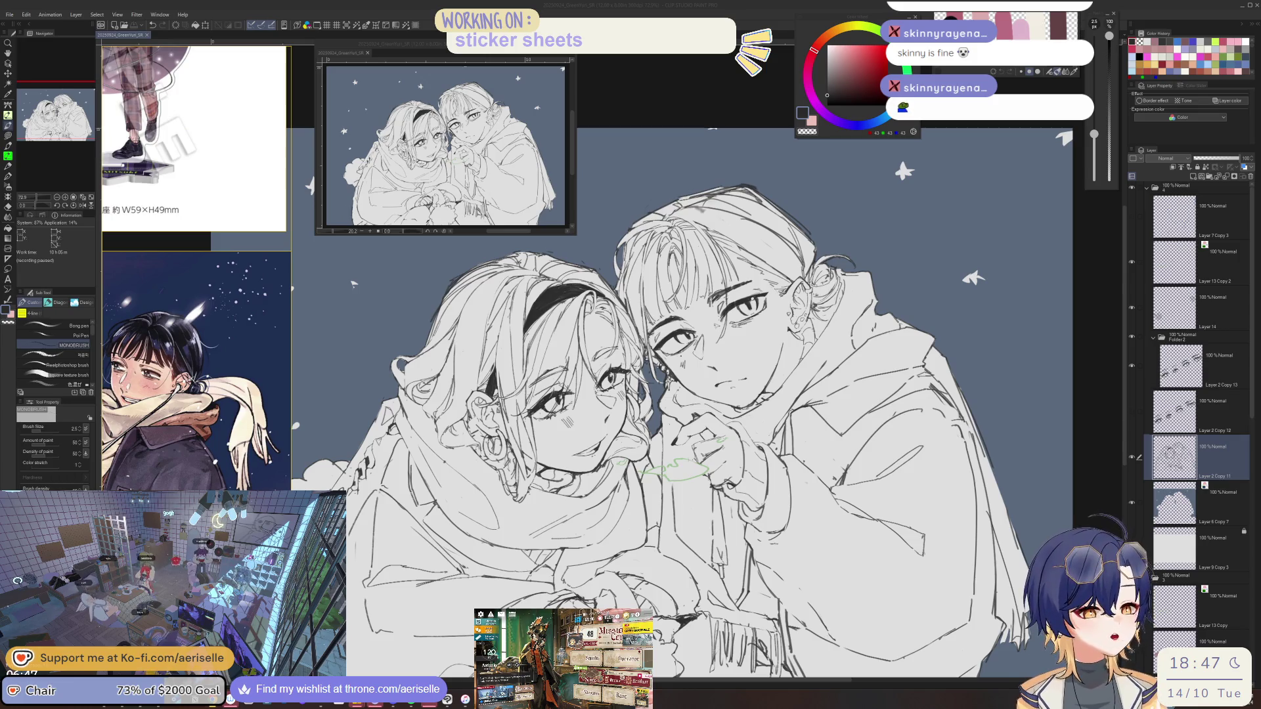
{"action": "left_click", "coordinate": [1174, 503]}
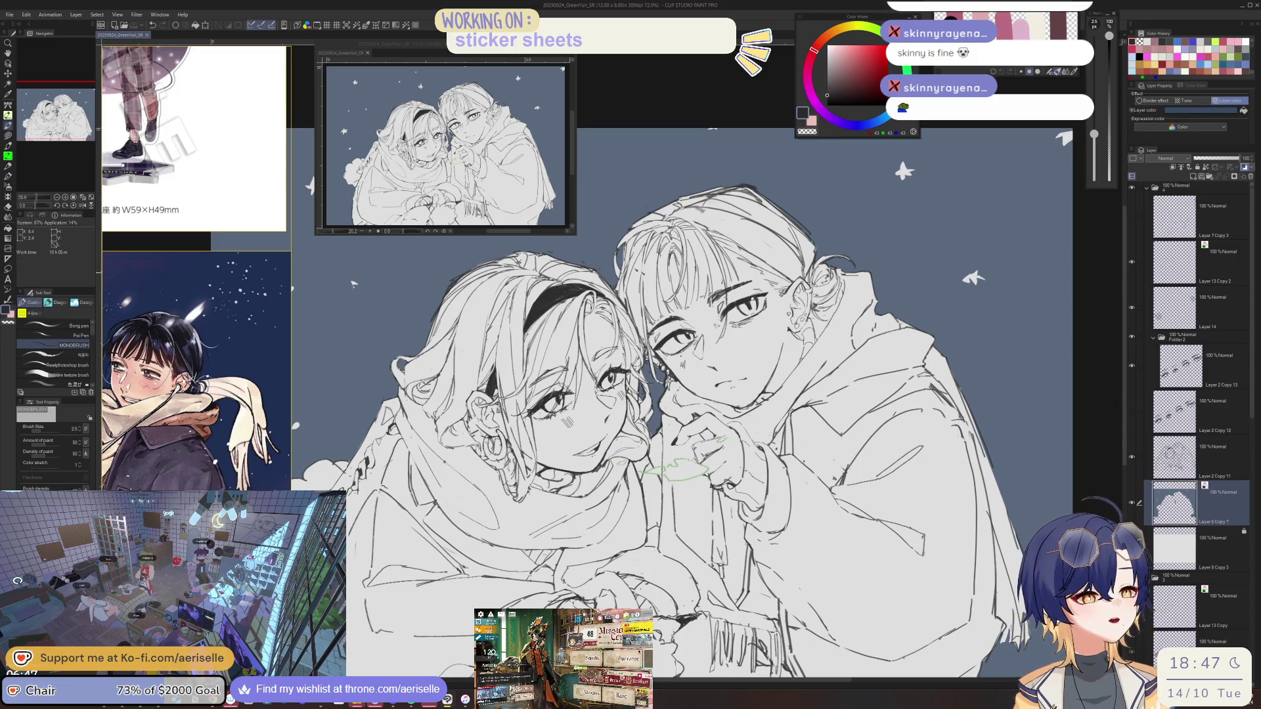
Erase a small stray mark in the hair.
{"action": "scroll", "coordinate": [614, 263], "scroll_direction": "up", "scroll_amount": 4}
{"action": "key", "text": "e"}
{"action": "mouse_move", "coordinate": [622, 254]}
{"action": "left_mouse_down"}
{"action": "mouse_move", "coordinate": [608, 305]}
{"action": "mouse_move", "coordinate": [613, 296]}
{"action": "left_mouse_up"}
{"action": "key", "text": "ctrl+z"}
{"action": "left_click_drag", "start_coordinate": [627, 222], "coordinate": [611, 312]}
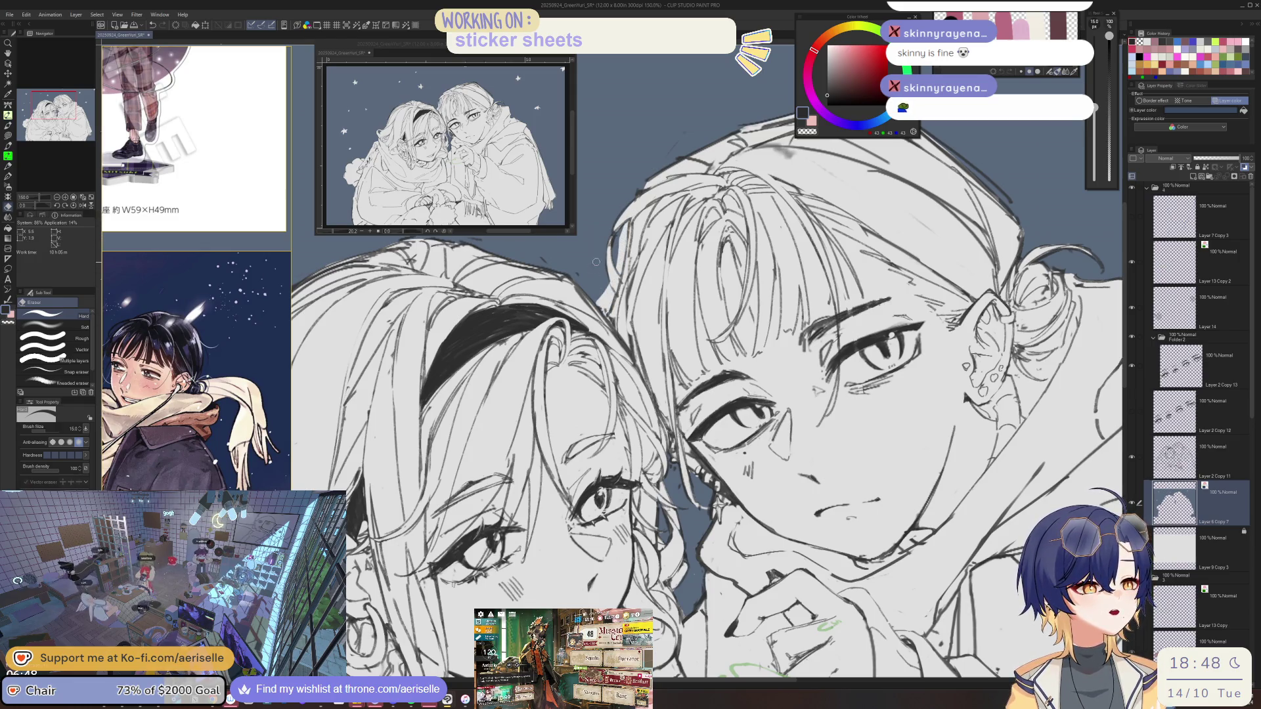
Turn off the layer colour tint so the sky shows dark grey.
{"action": "key", "text": "u"}
{"action": "scroll", "coordinate": [602, 306], "scroll_direction": "down", "scroll_amount": 5}
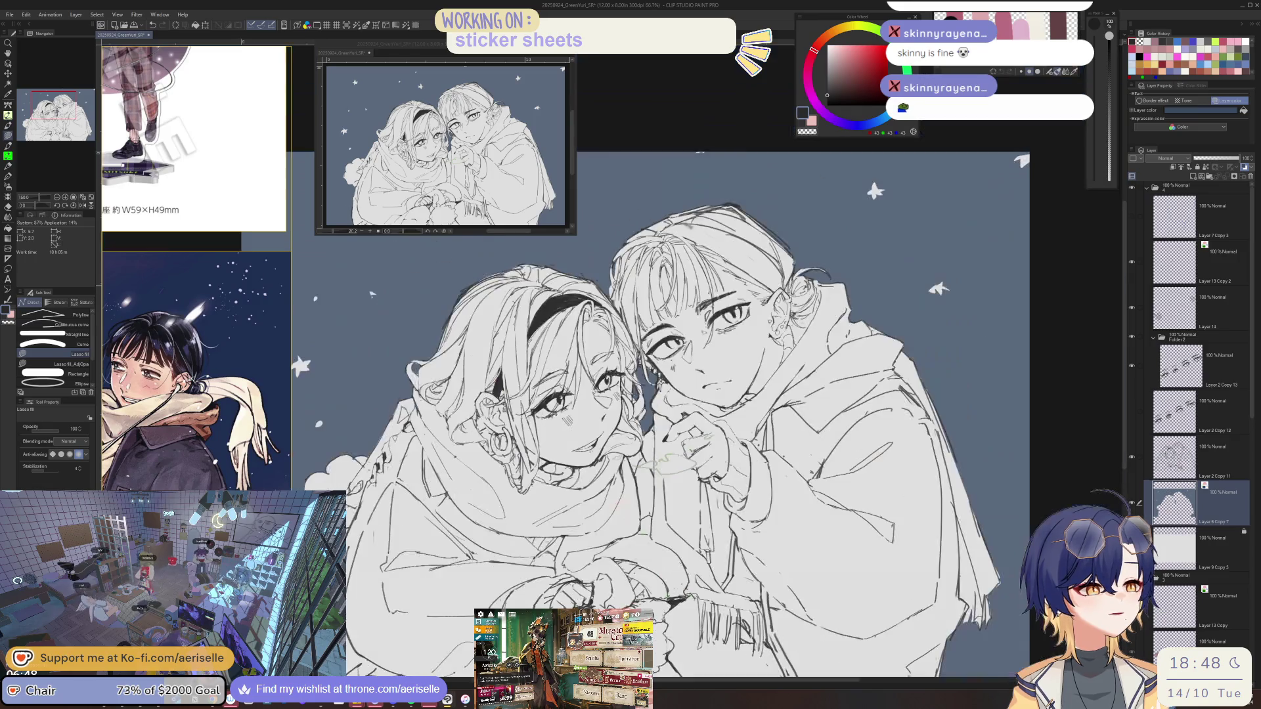
{"action": "scroll", "coordinate": [622, 332], "scroll_direction": "up", "scroll_amount": 5}
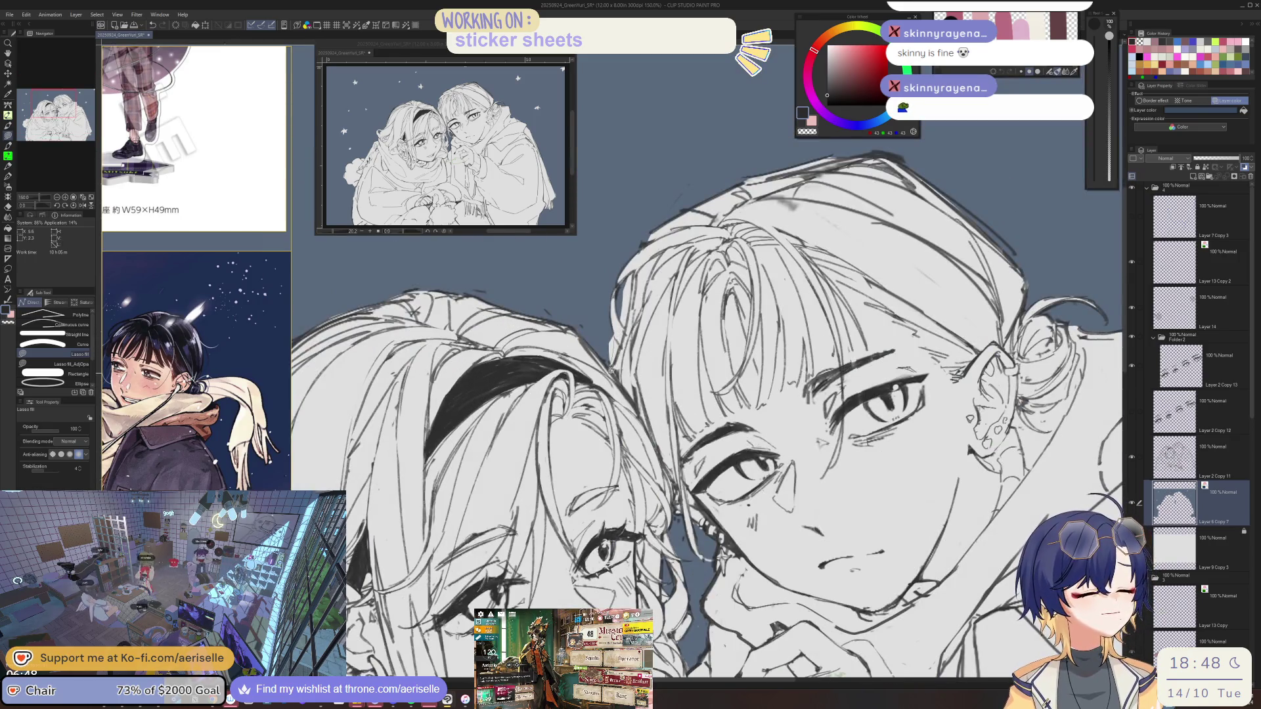
{"action": "scroll", "coordinate": [611, 354], "scroll_direction": "down", "scroll_amount": 5}
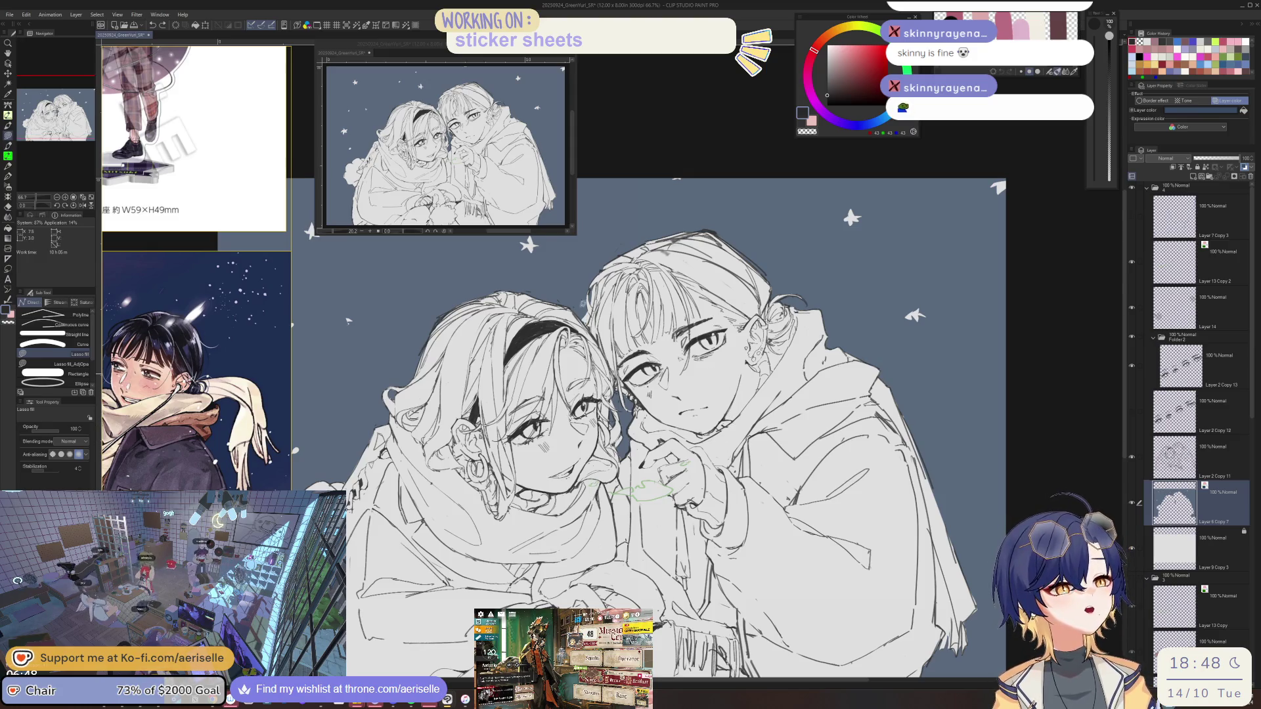
{"action": "scroll", "coordinate": [580, 308], "scroll_direction": "up", "scroll_amount": 5}
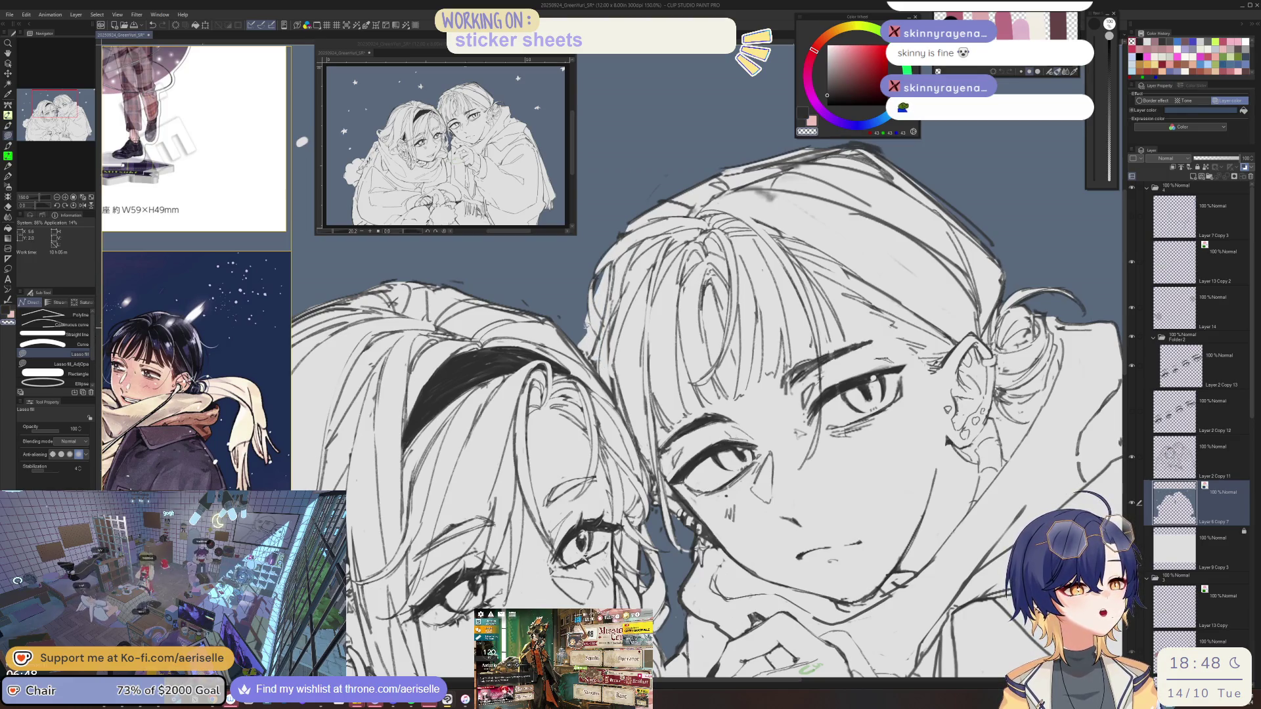
{"action": "scroll", "coordinate": [582, 319], "scroll_direction": "down", "scroll_amount": 5}
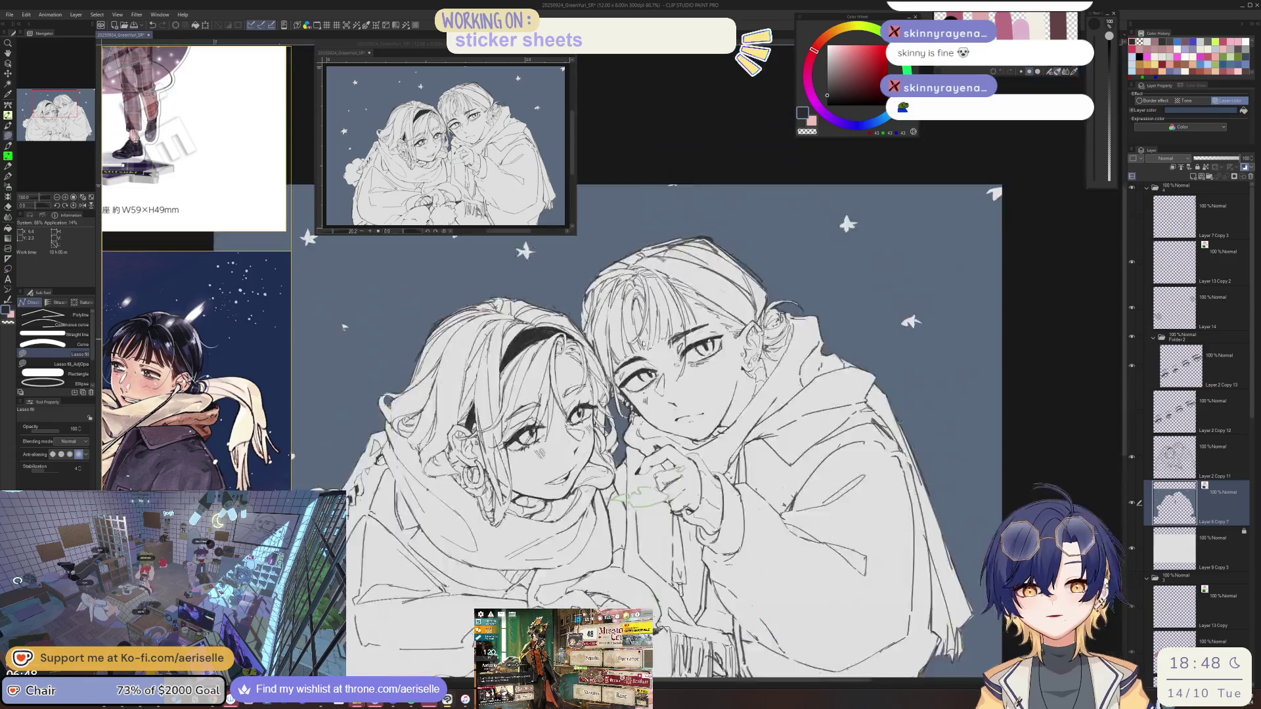
{"action": "scroll", "coordinate": [594, 351], "scroll_direction": "down", "scroll_amount": 1}
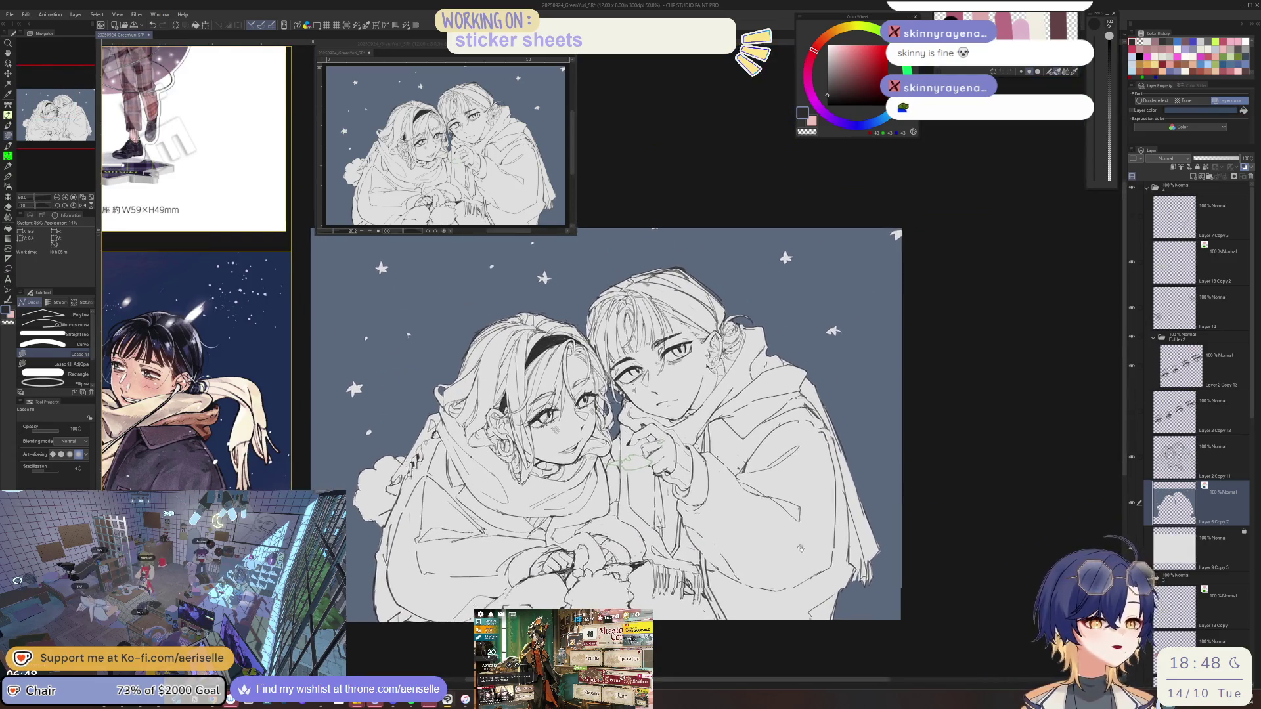
{"action": "scroll", "coordinate": [581, 354], "scroll_direction": "up", "scroll_amount": 4}
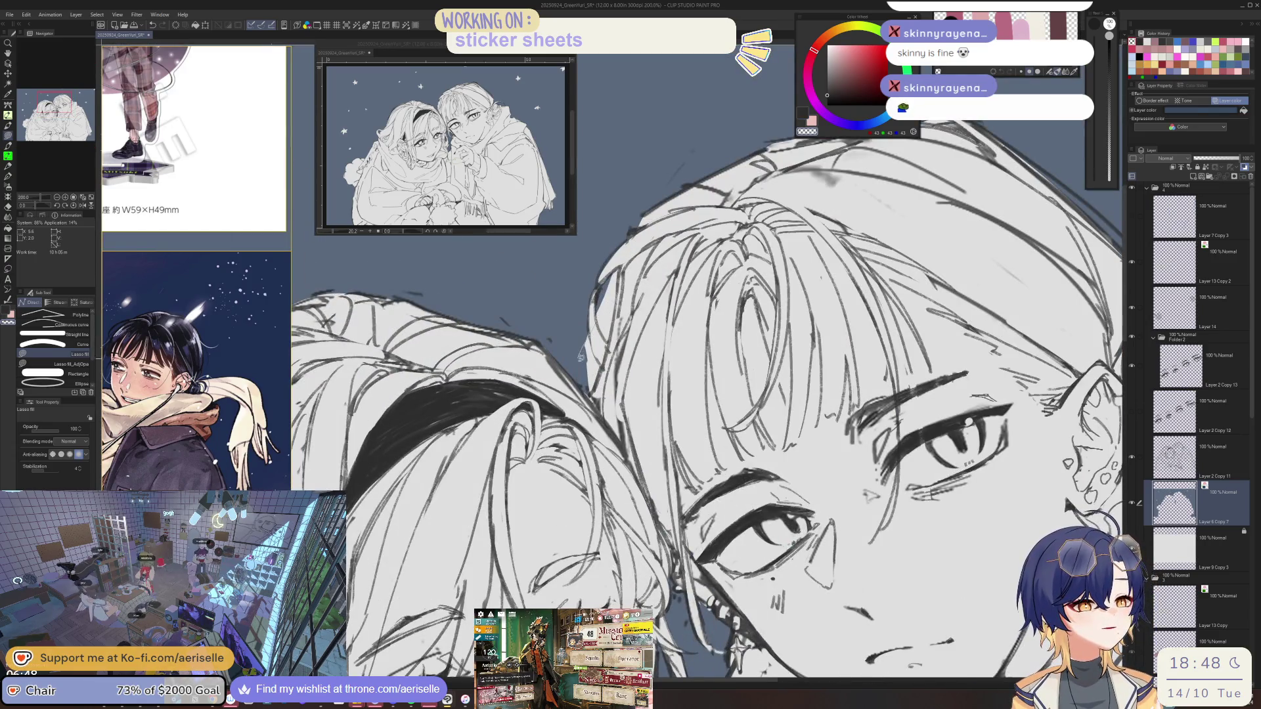
{"action": "scroll", "coordinate": [580, 355], "scroll_direction": "down", "scroll_amount": 4}
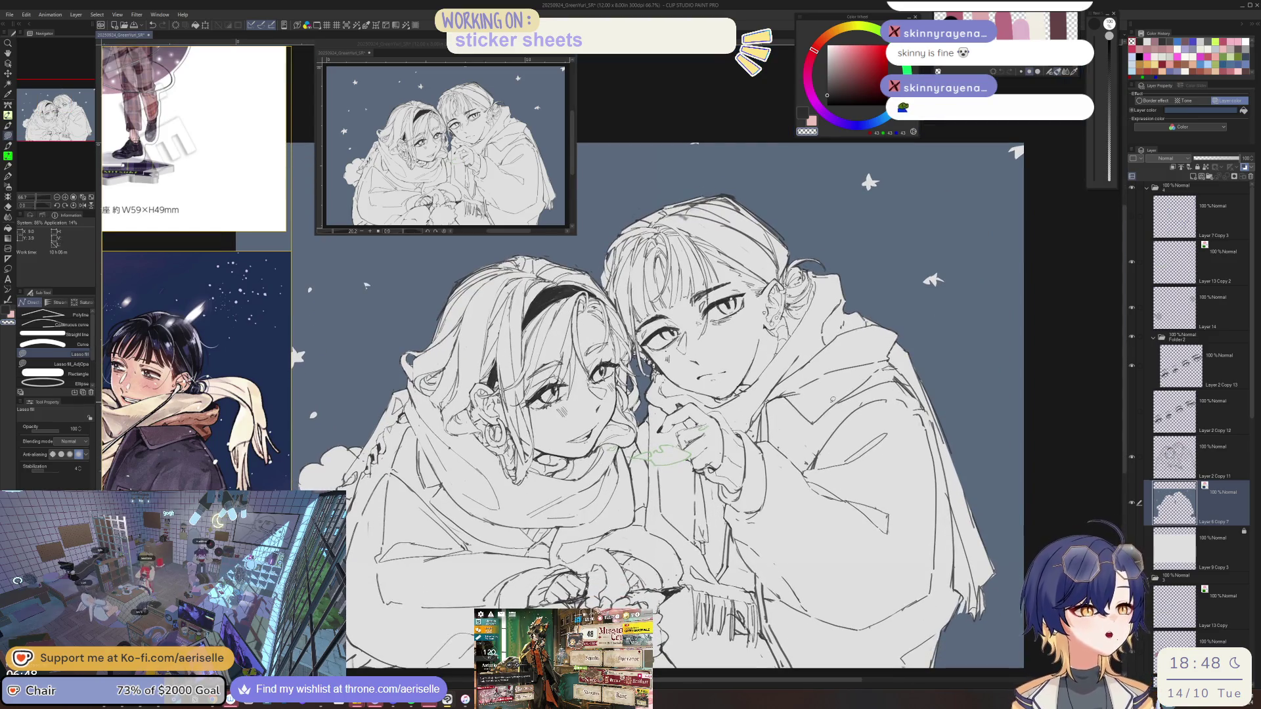
{"action": "left_click", "coordinate": [1228, 100]}
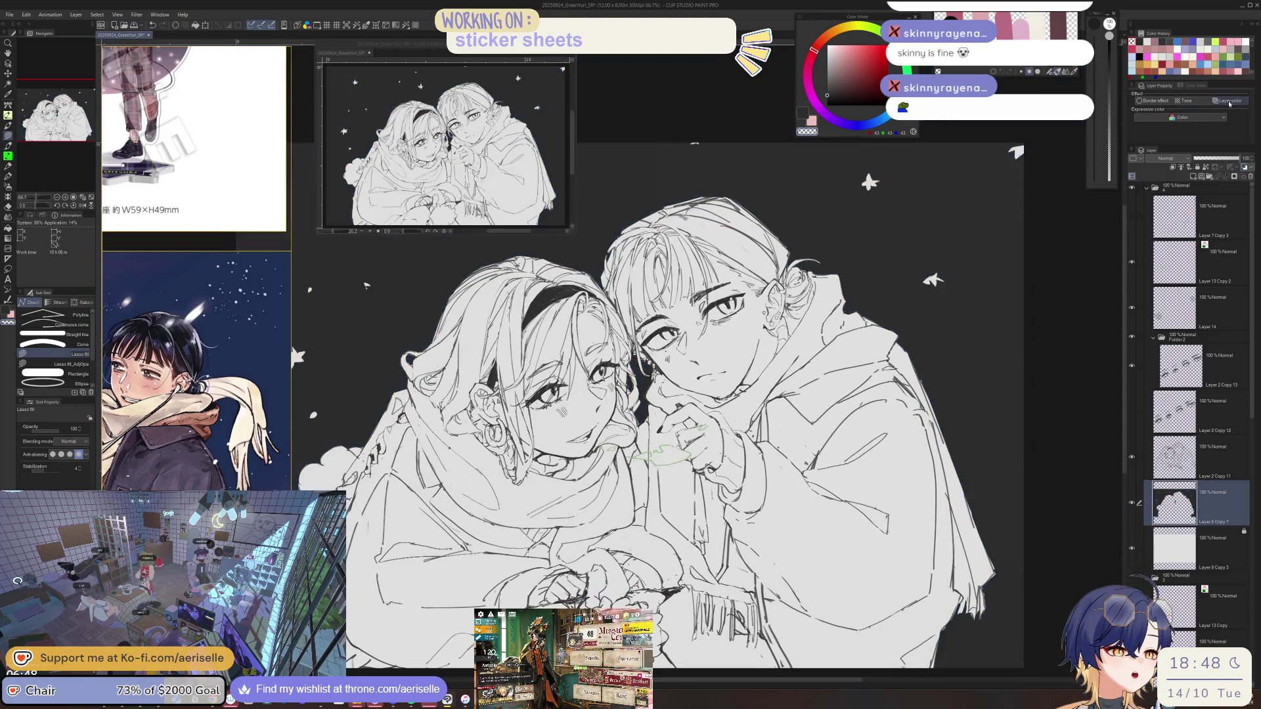